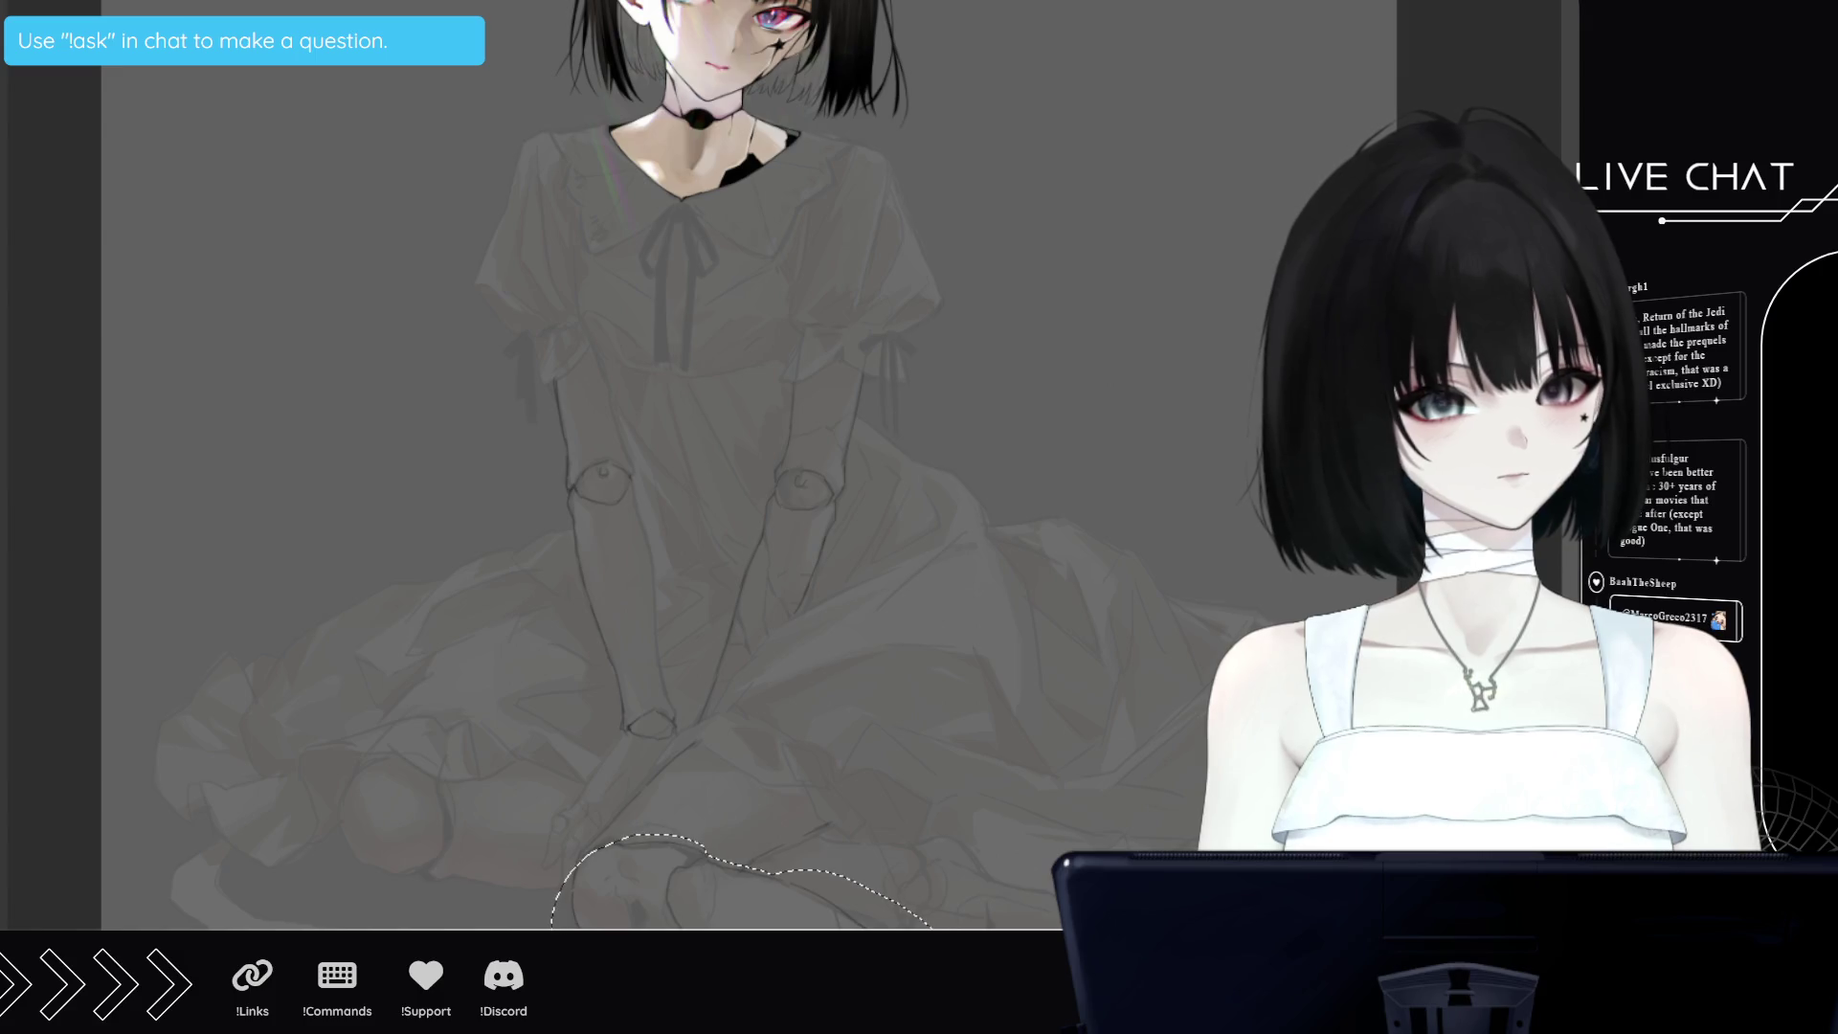
# Transform the lassoed area near the feet one nudge upward, commit it, and deselect
pyautogui.hotkey('ctrl', 't')
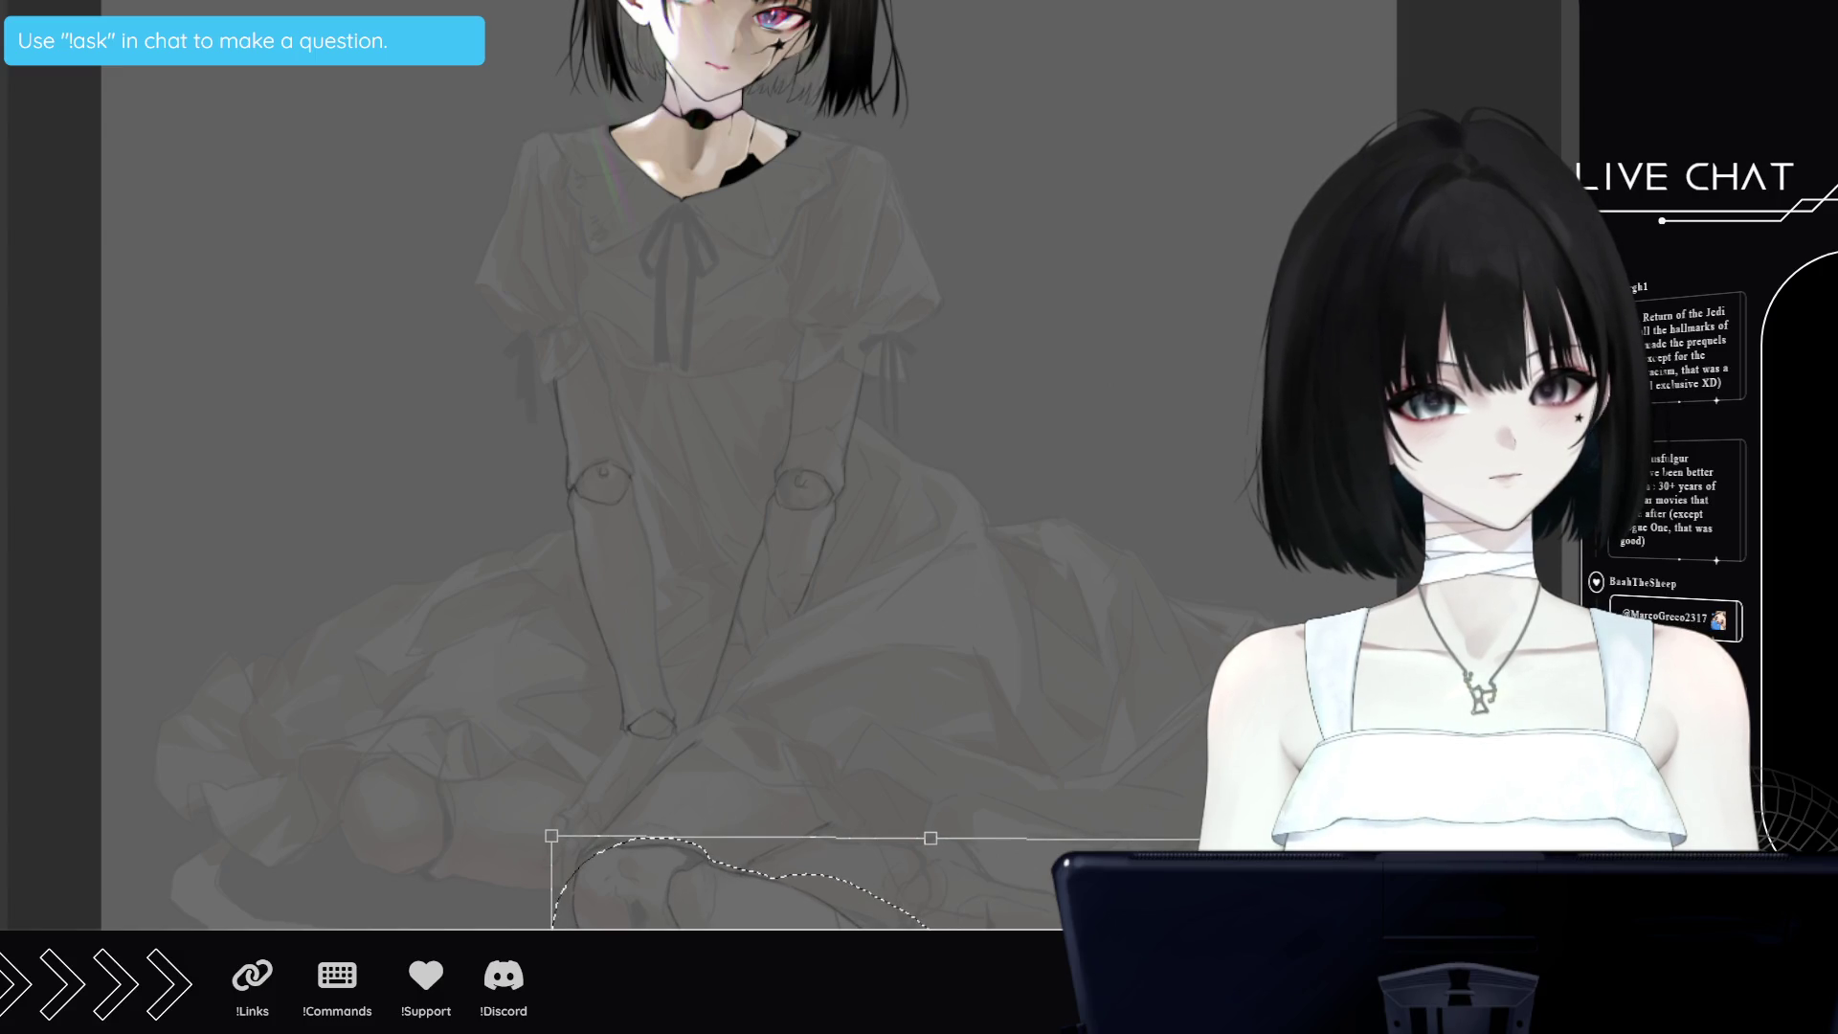
pyautogui.press('Up')
pyautogui.press('Up')
pyautogui.press('Up')
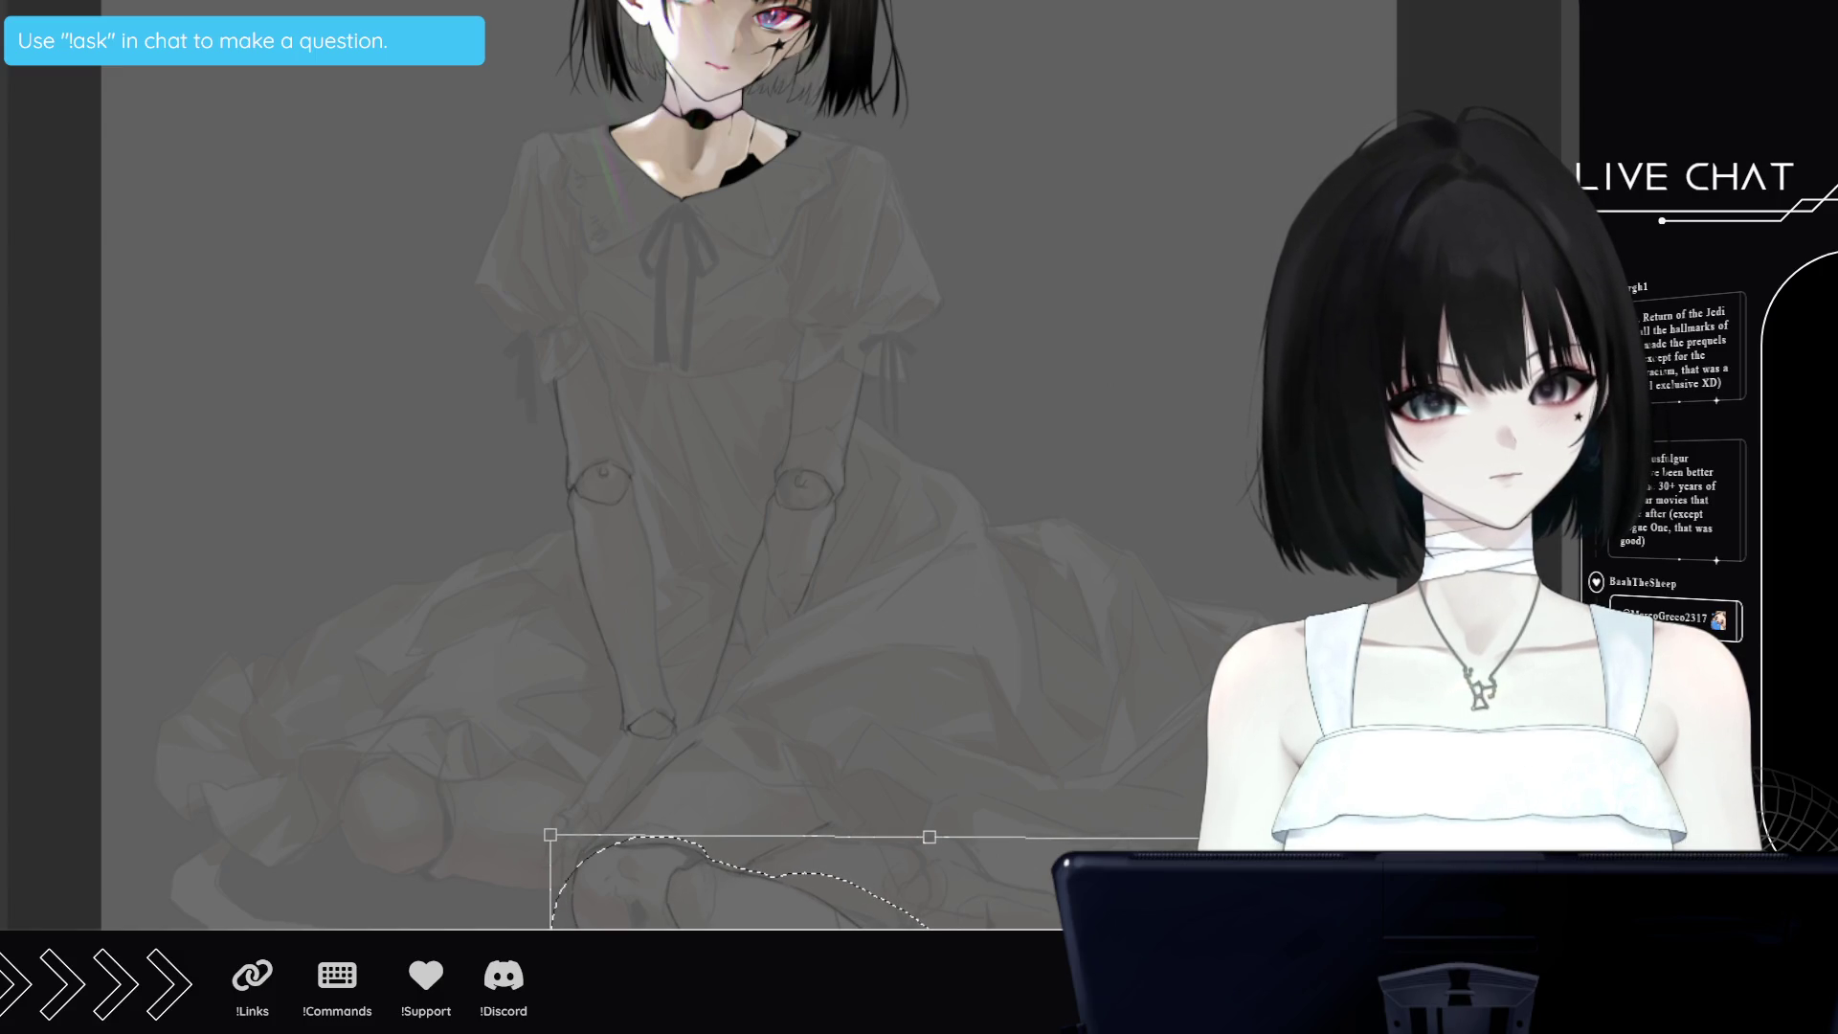
pyautogui.press('Return')
pyautogui.hotkey('ctrl', 'd')
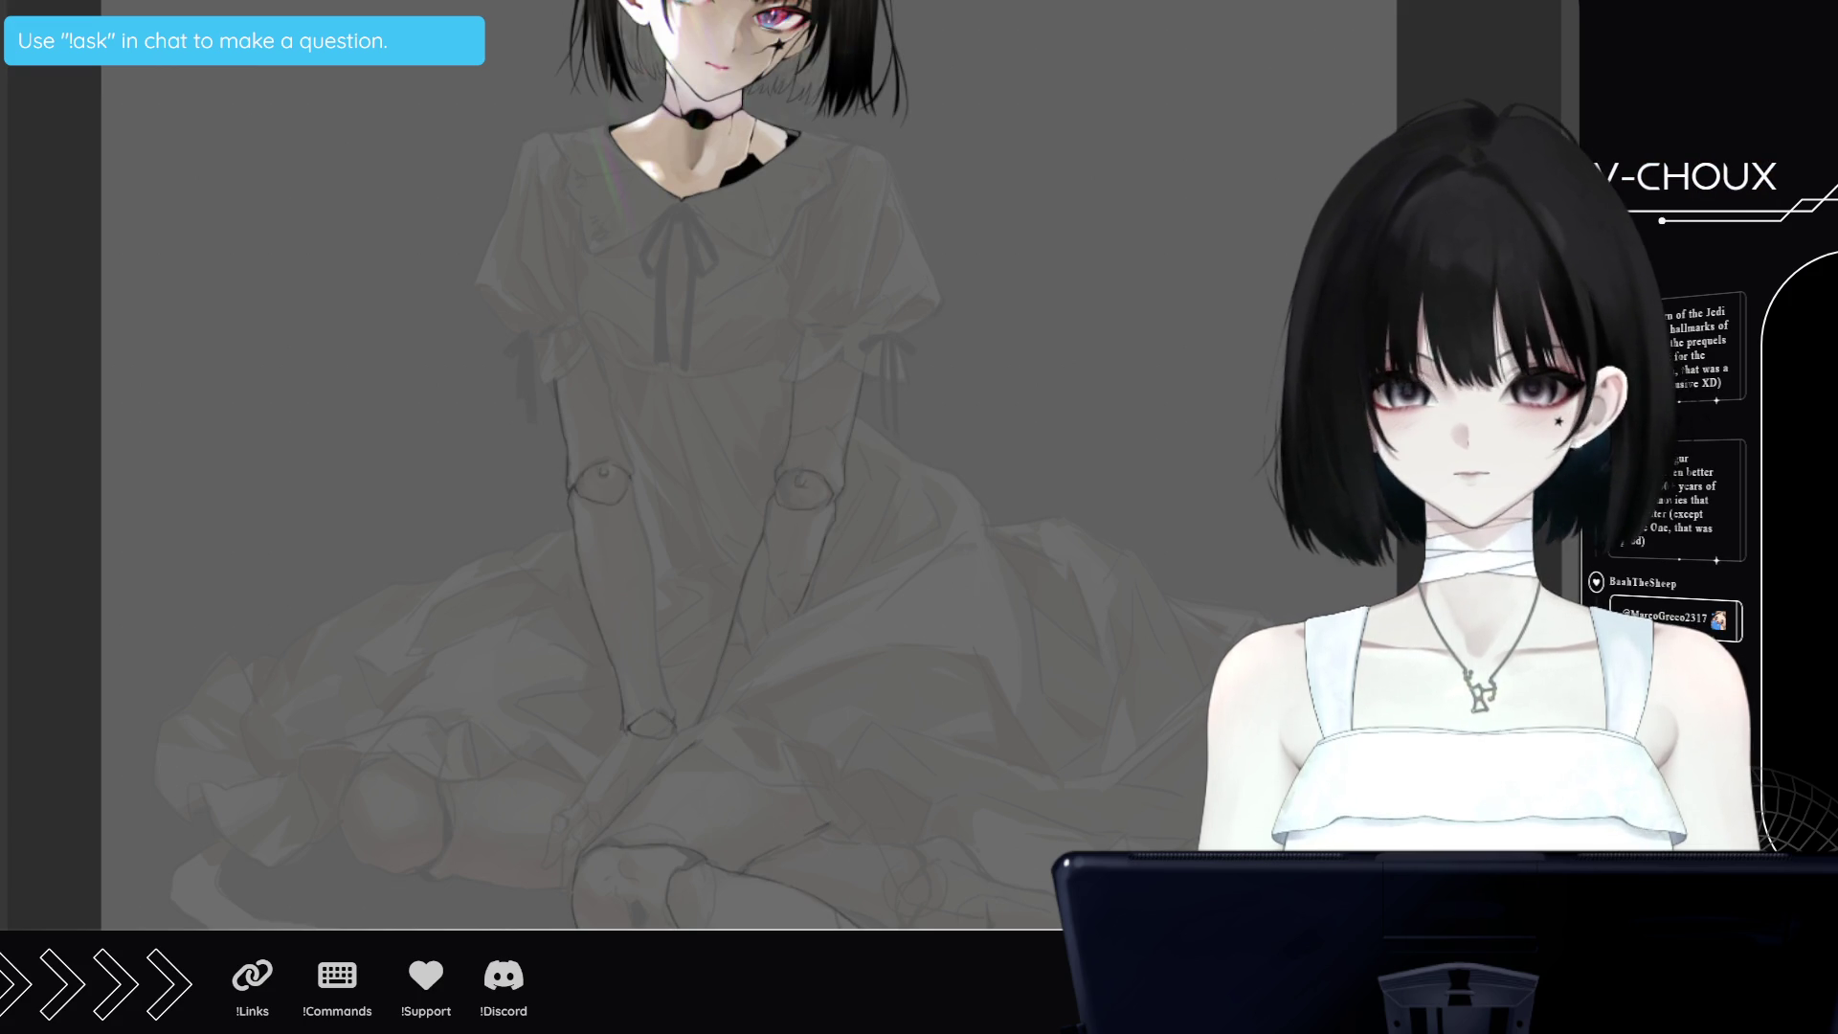
# Zoom out to the full figure, zoom in on the face, then close in on the crossed legs and feet
pyautogui.scroll(-4, 1037, 648)
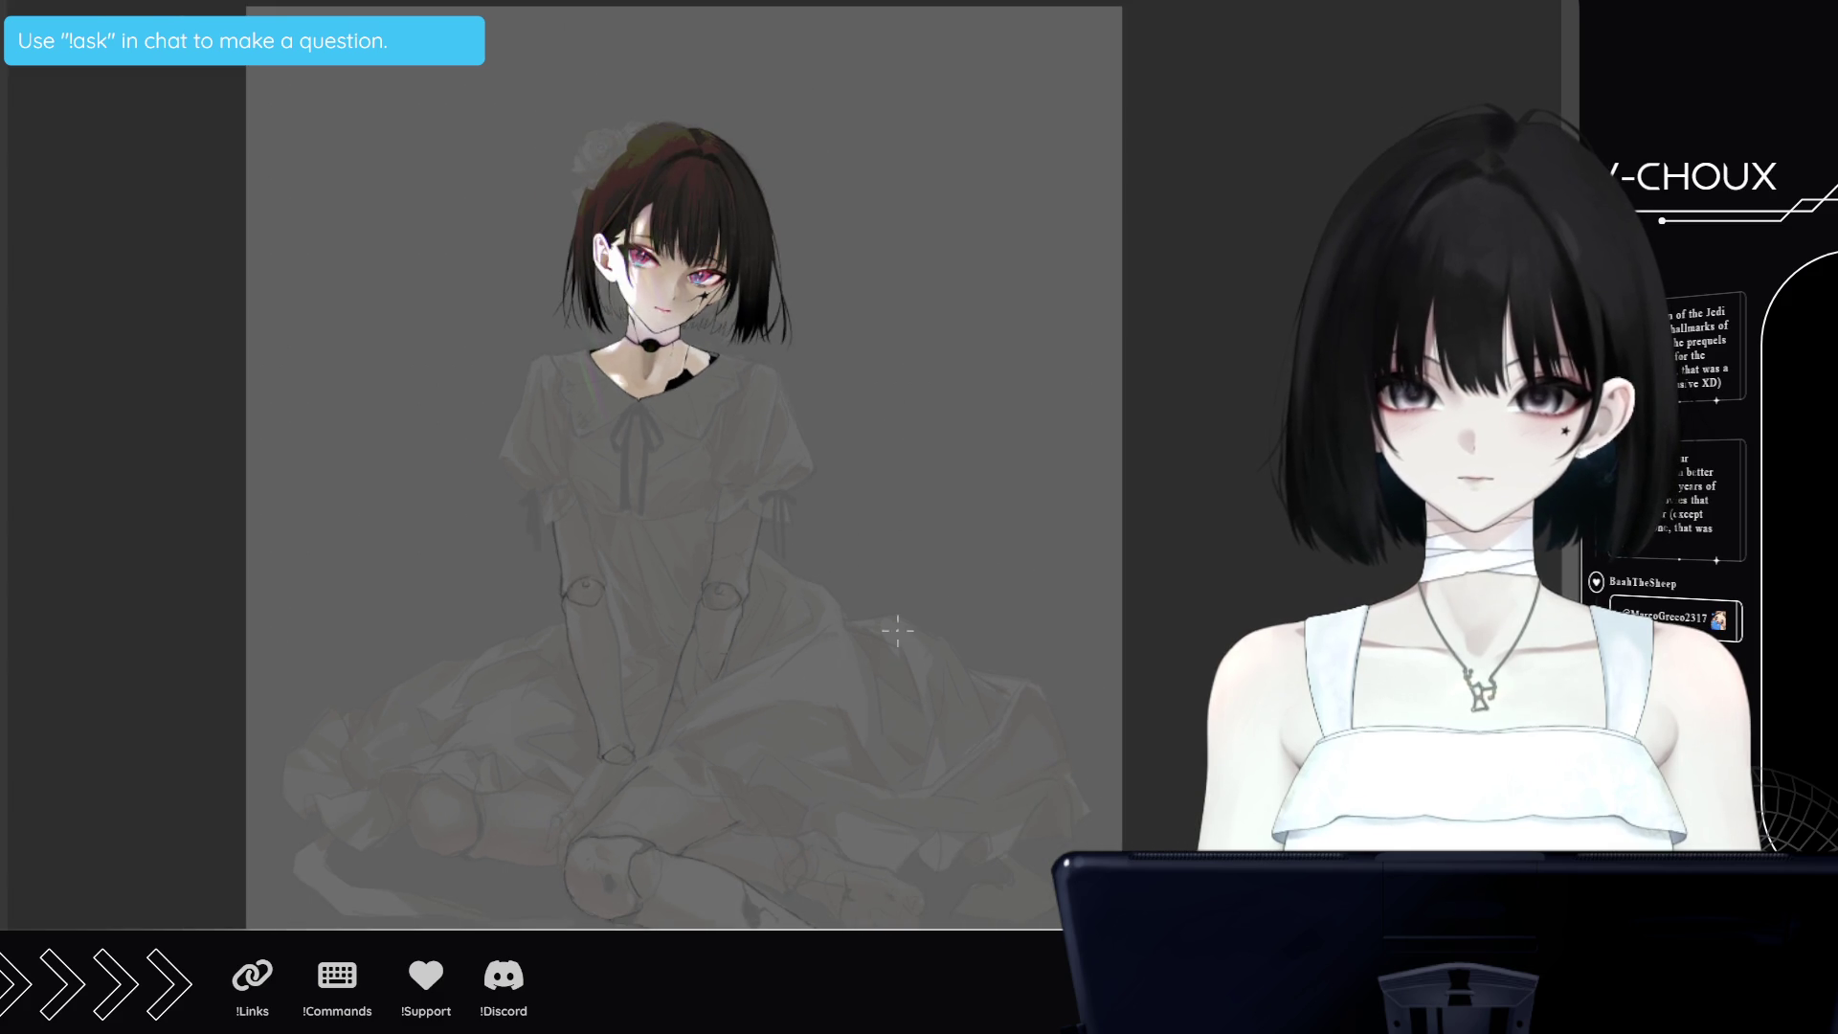
pyautogui.scroll(2, 1038, 648)
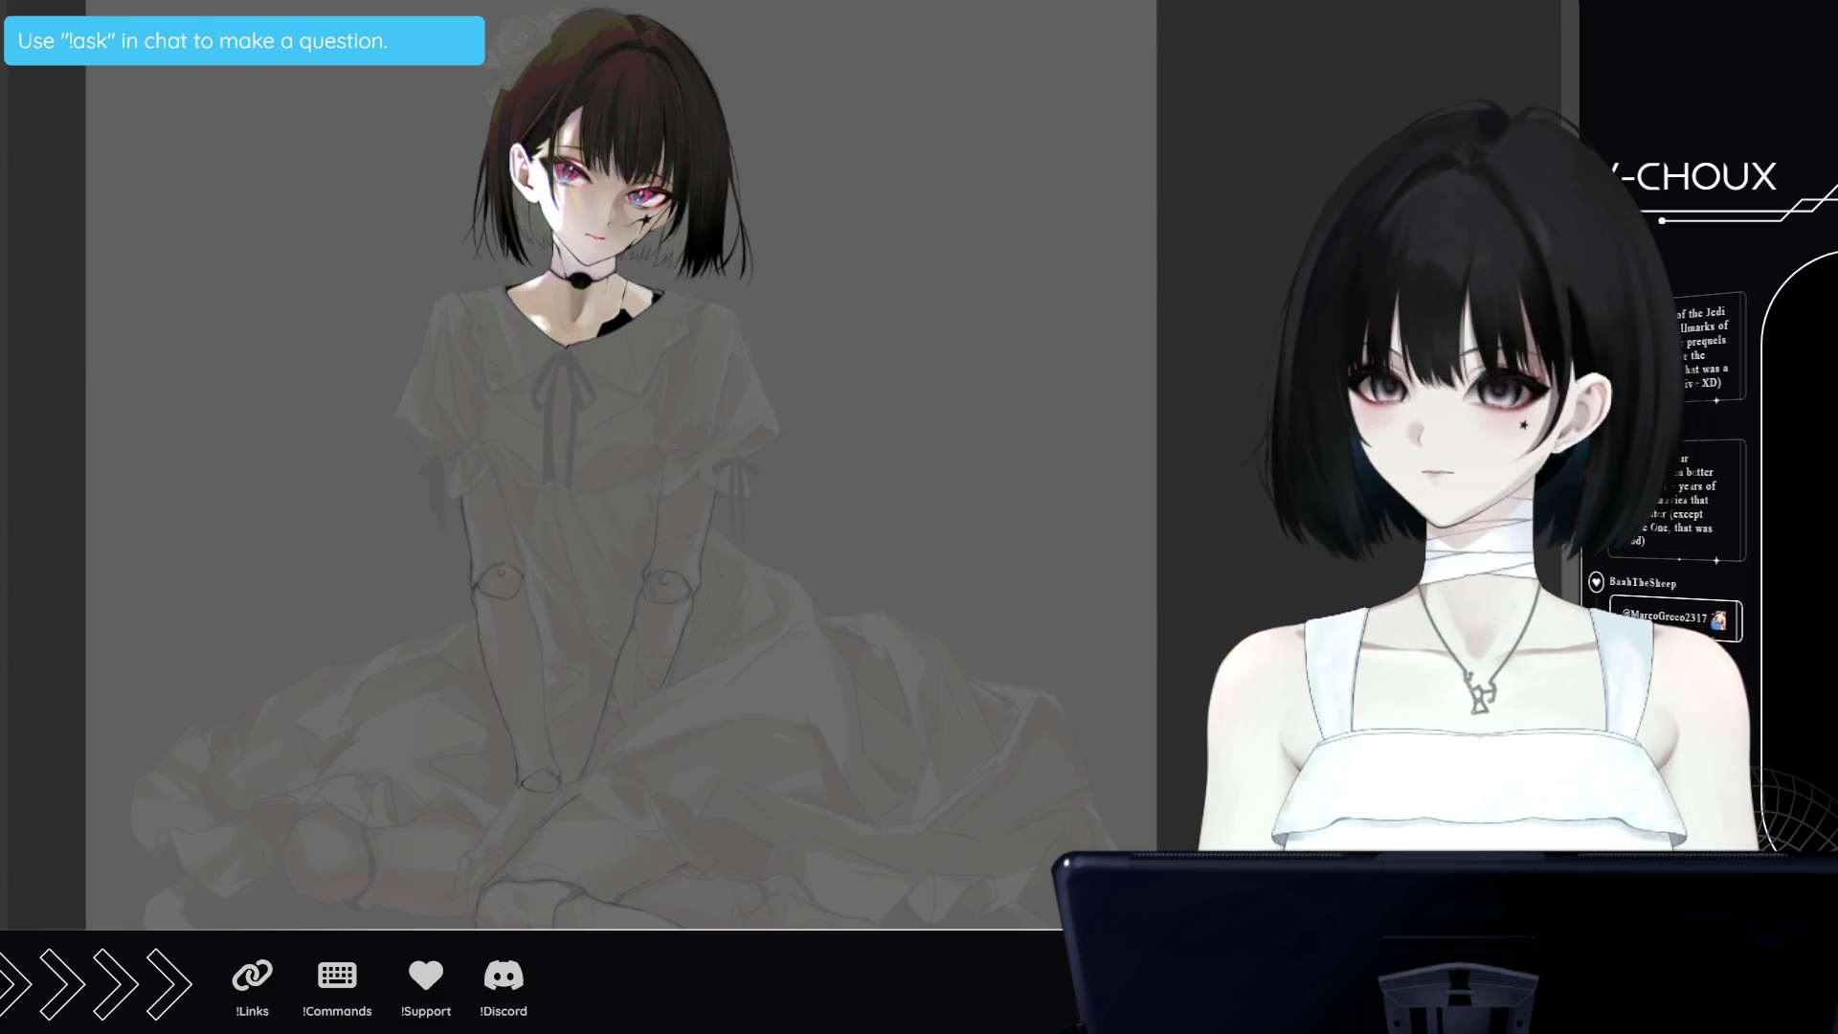
pyautogui.scroll(1, 1038, 648)
pyautogui.scroll(1, 1038, 648)
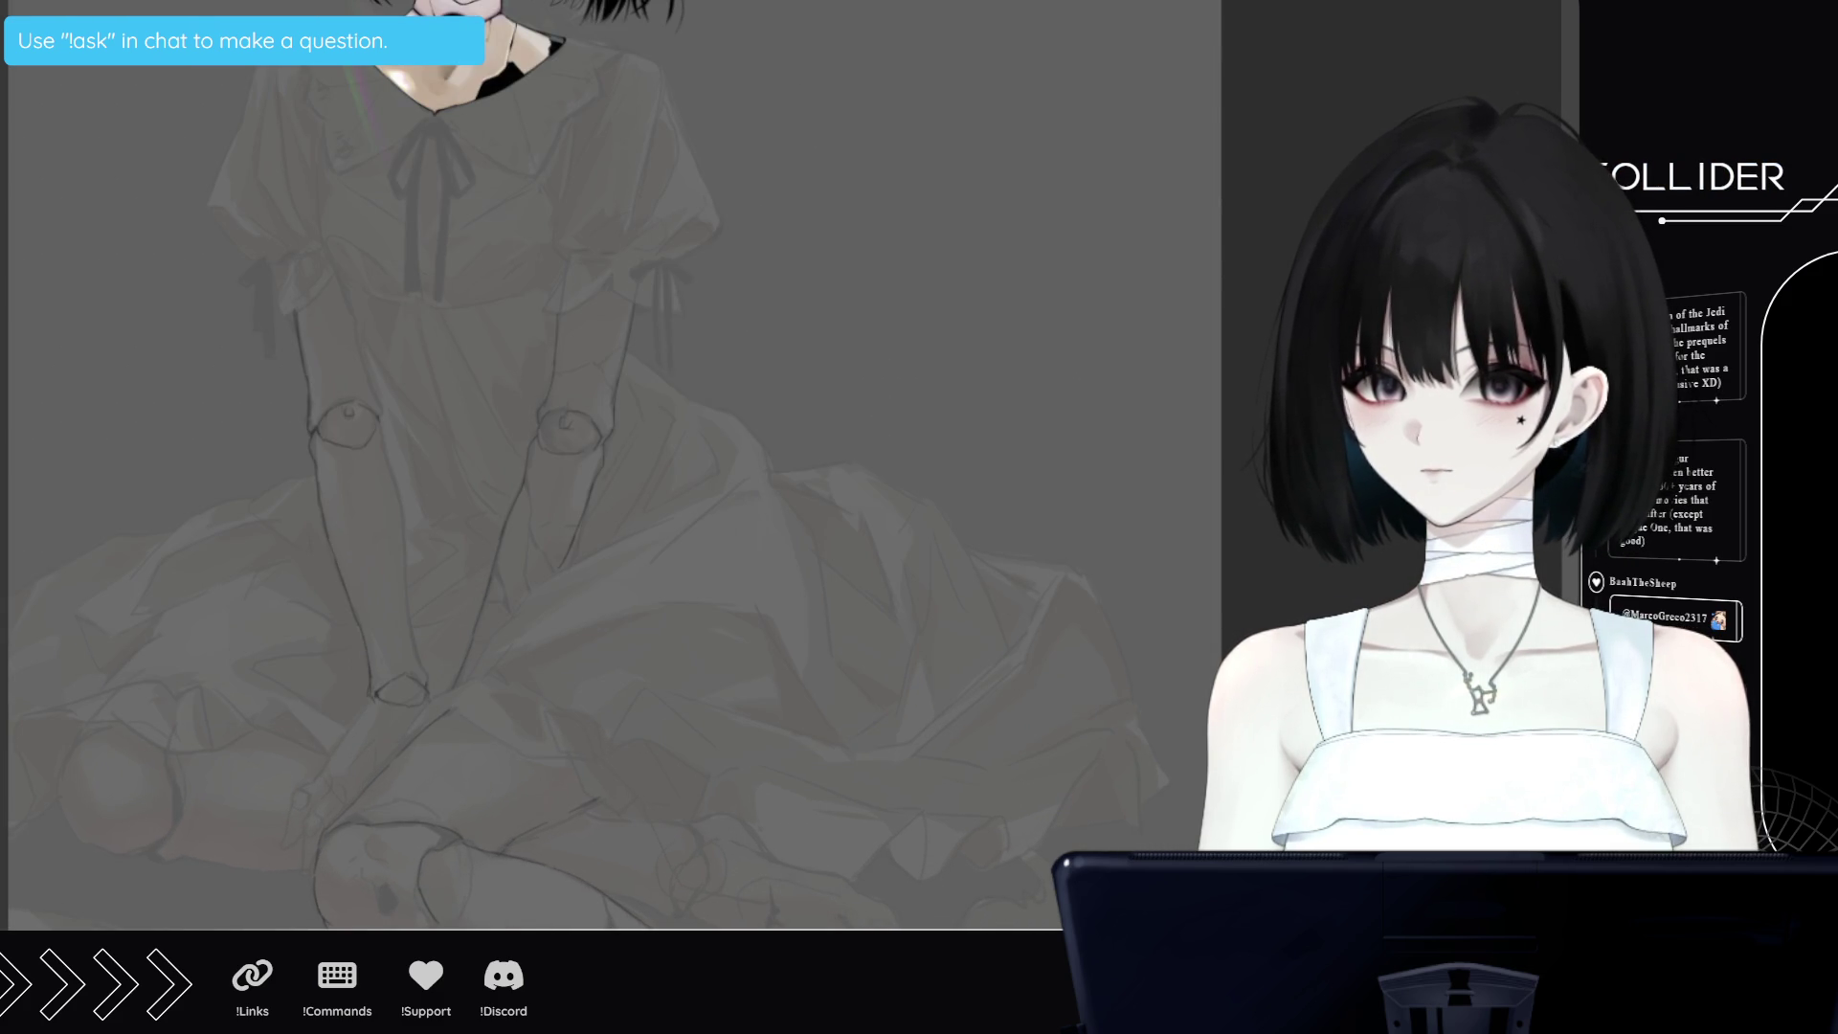
pyautogui.scroll(-3, 846, 706)
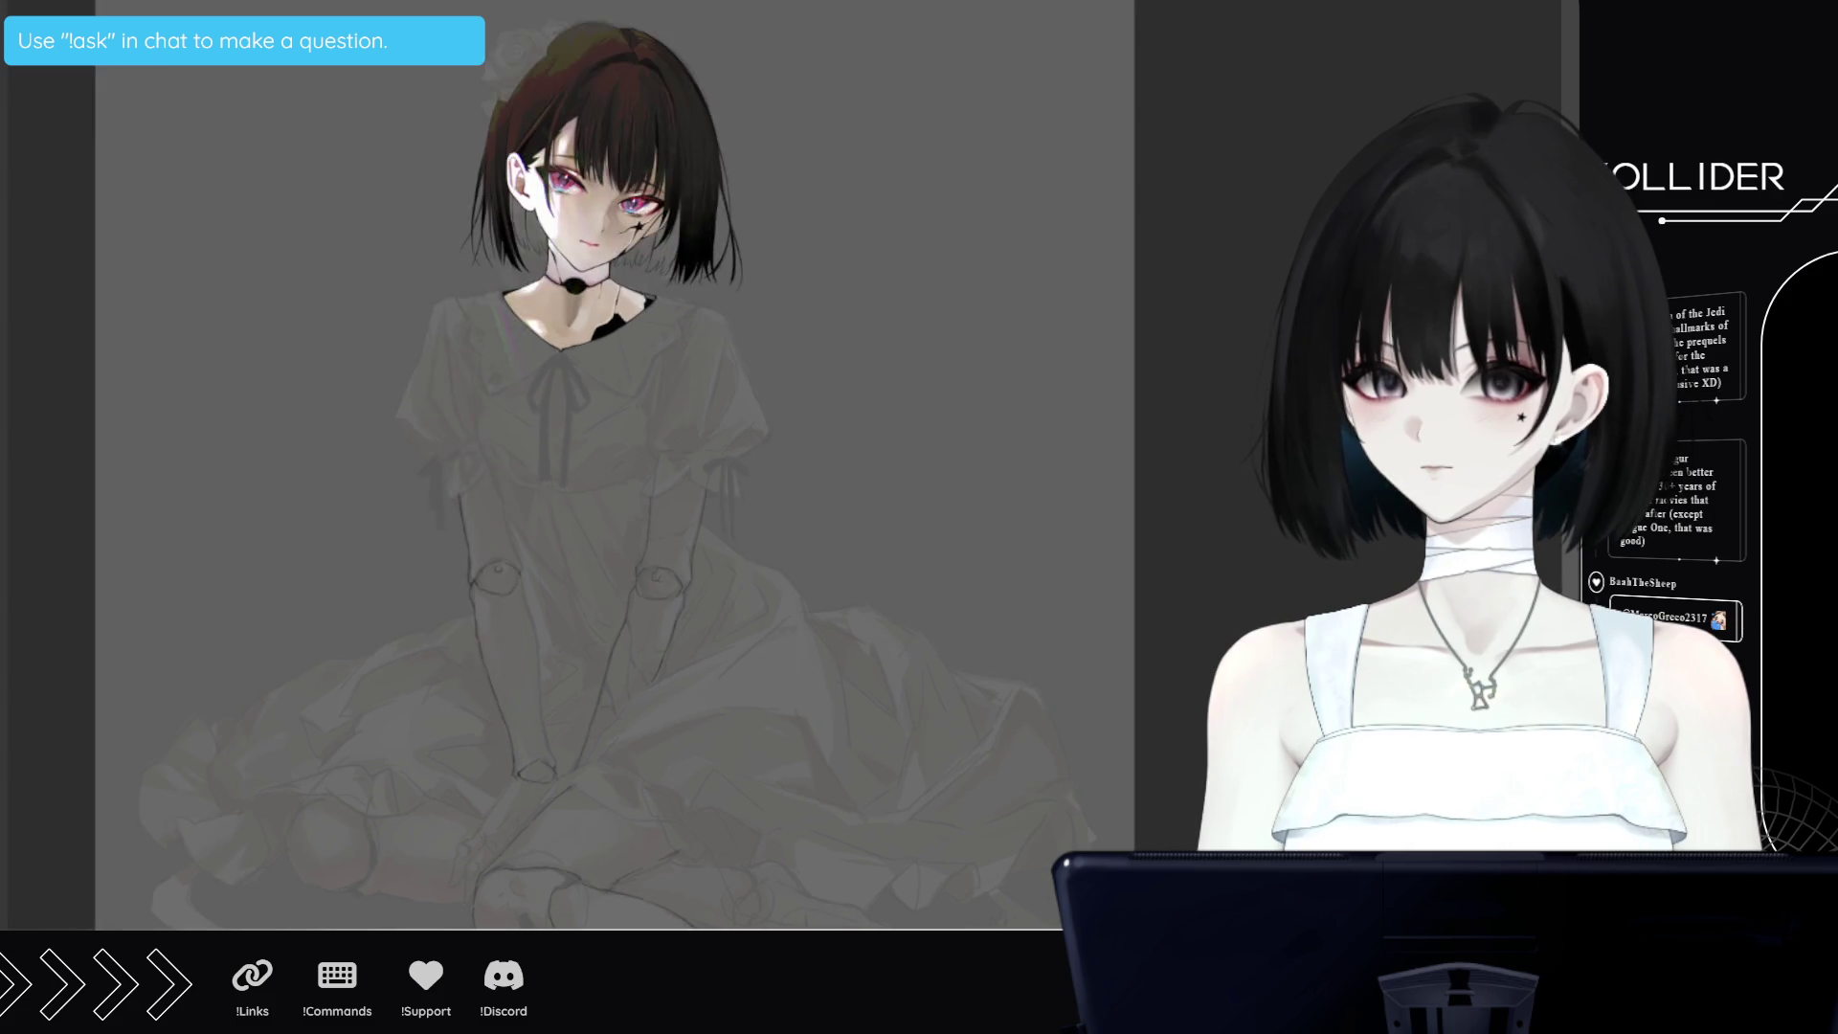
pyautogui.scroll(4, 669, 281)
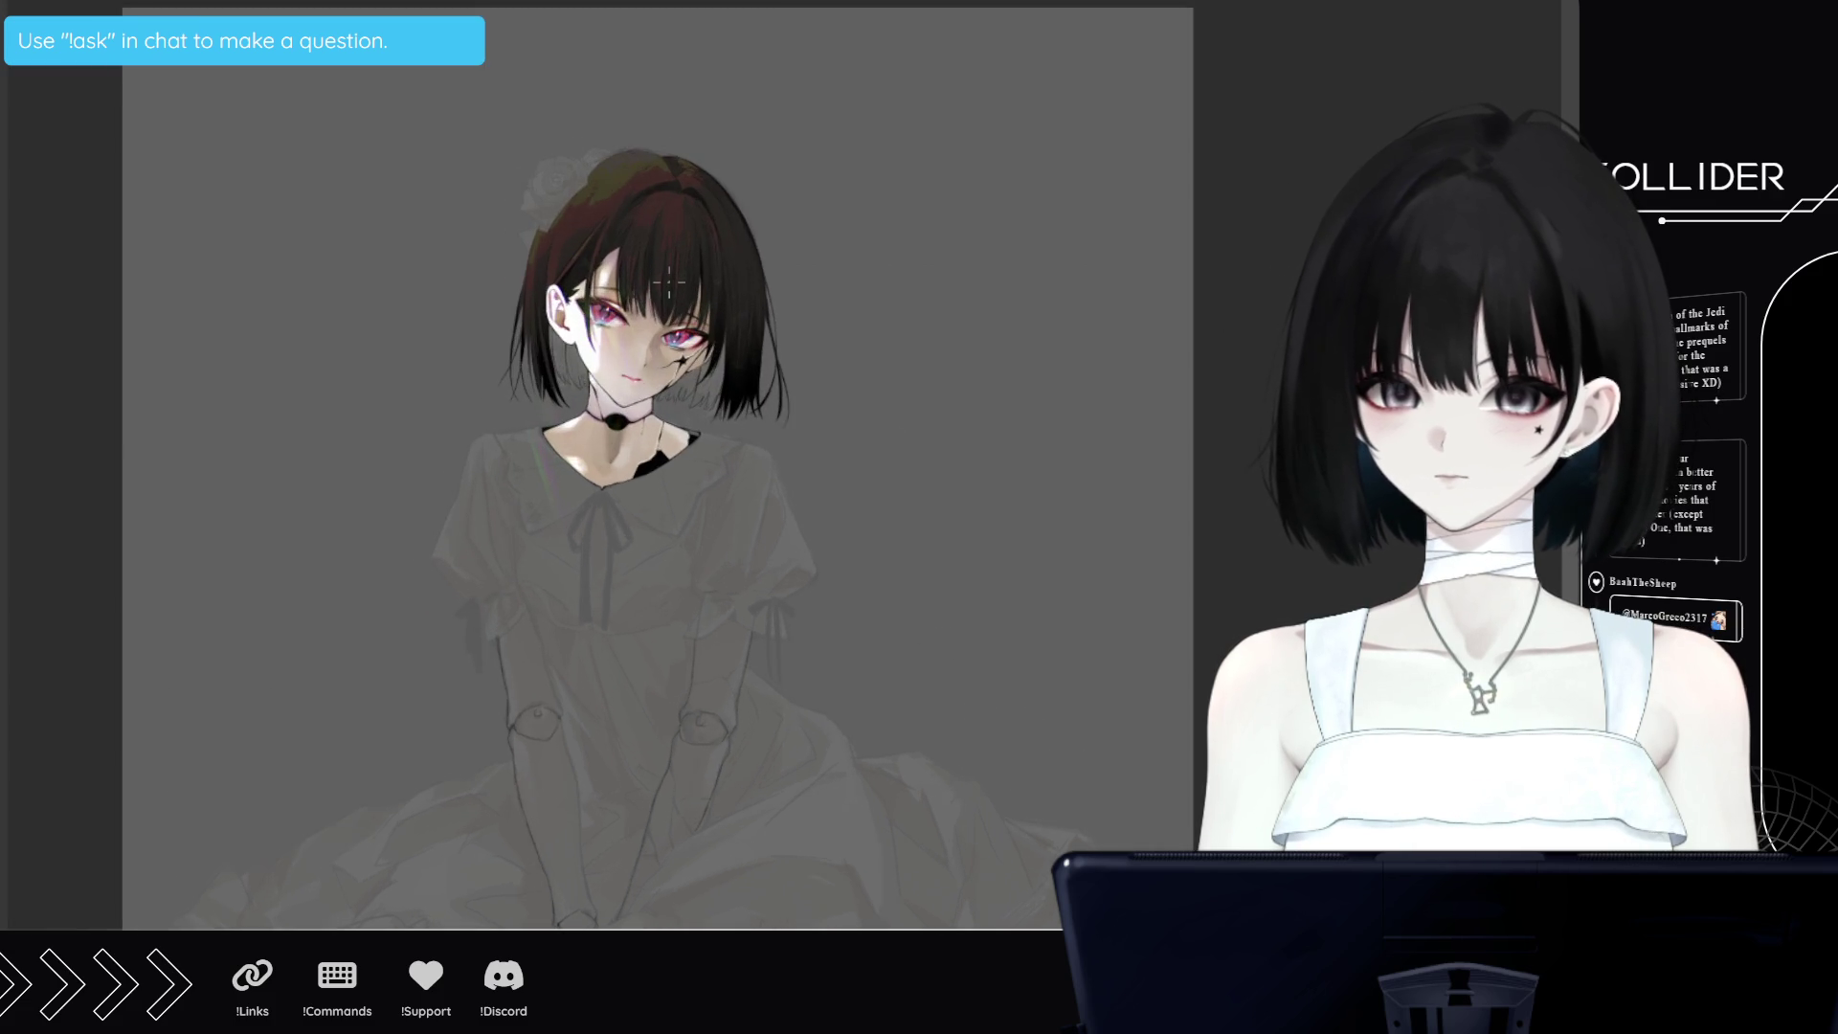
pyautogui.scroll(1, 669, 281)
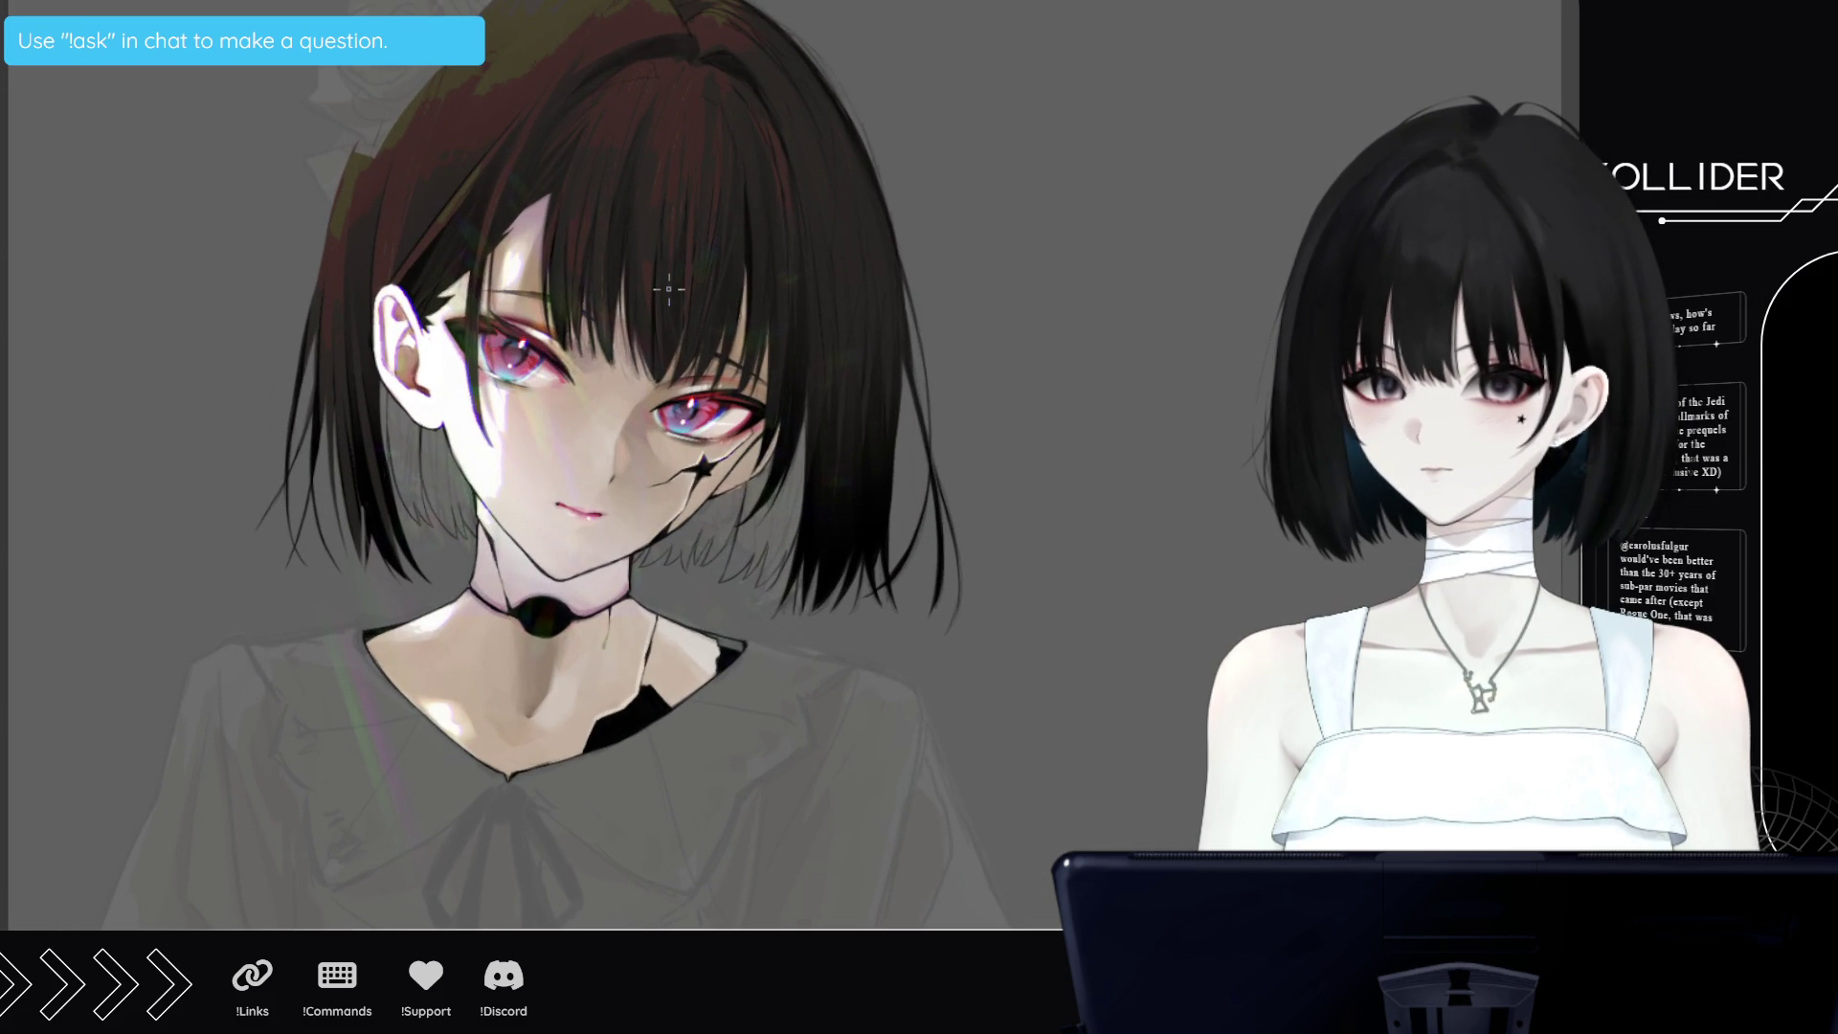
pyautogui.scroll(-1, 669, 288)
pyautogui.scroll(-1, 669, 288)
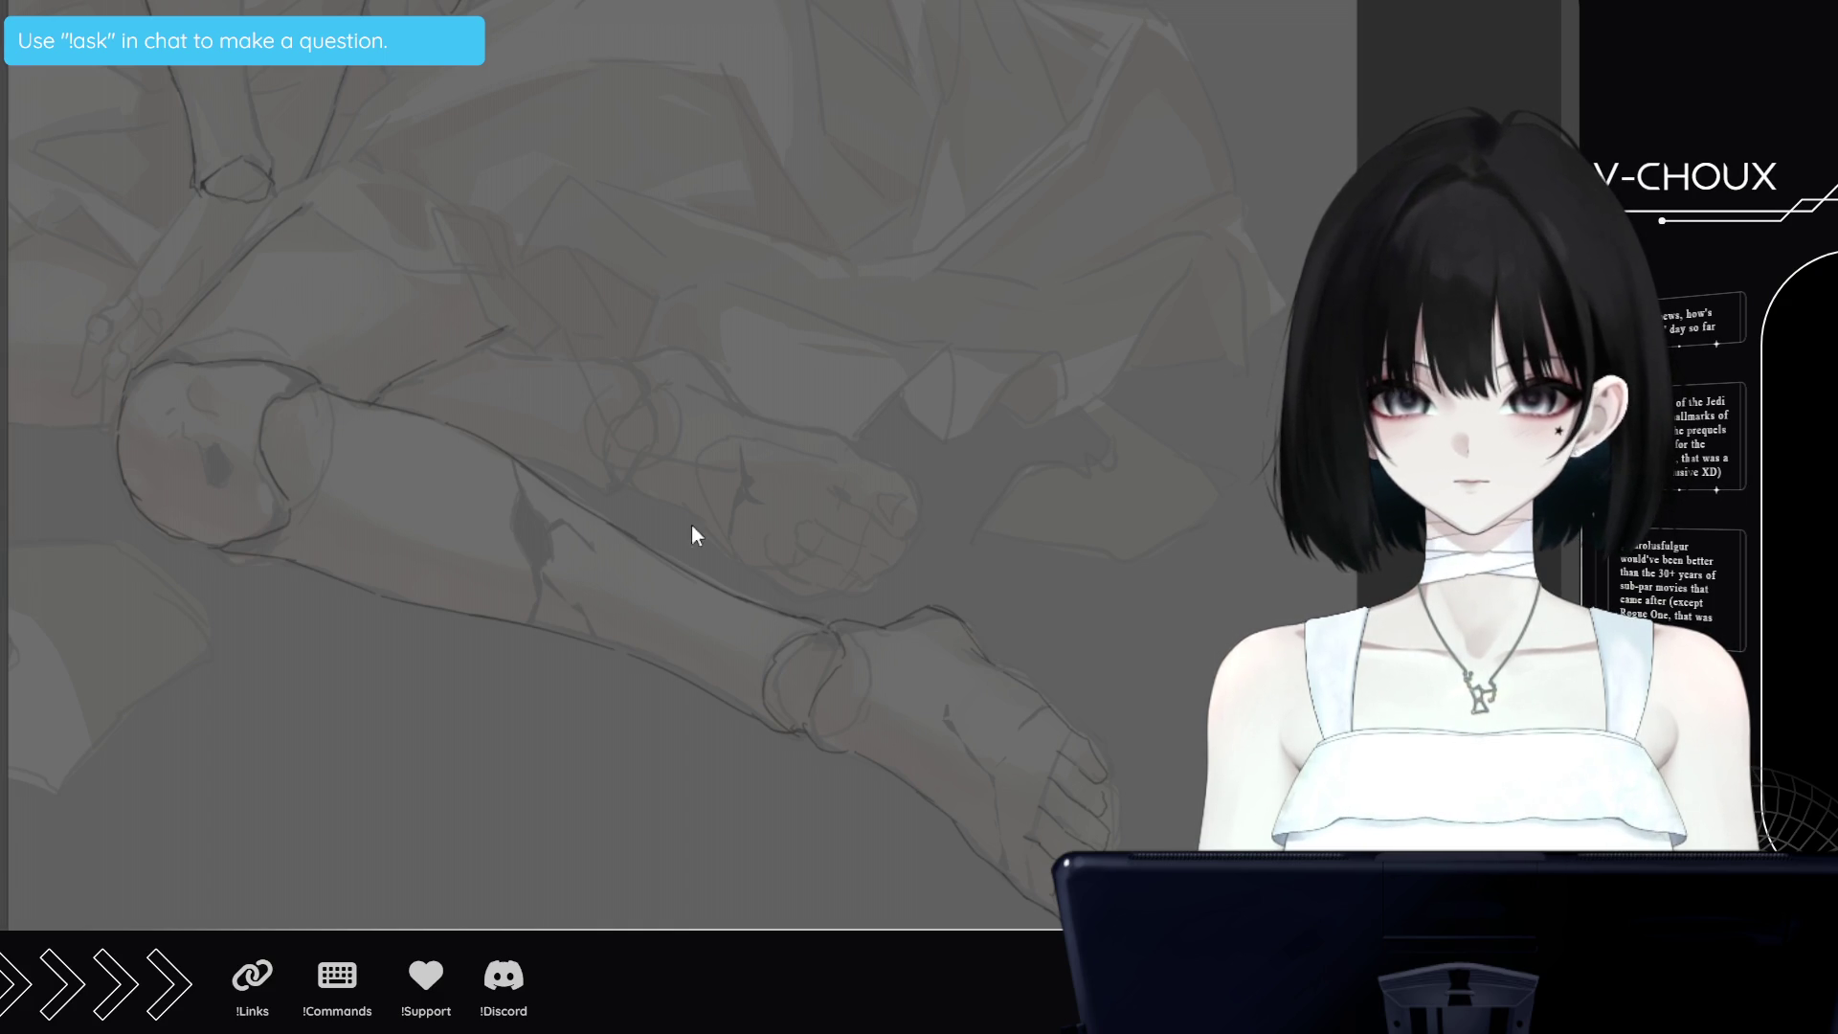
# Pan the view of the legs to the right, then fit the whole figure in the window
pyautogui.moveTo(475, 496); pyautogui.dragTo(226, 422)
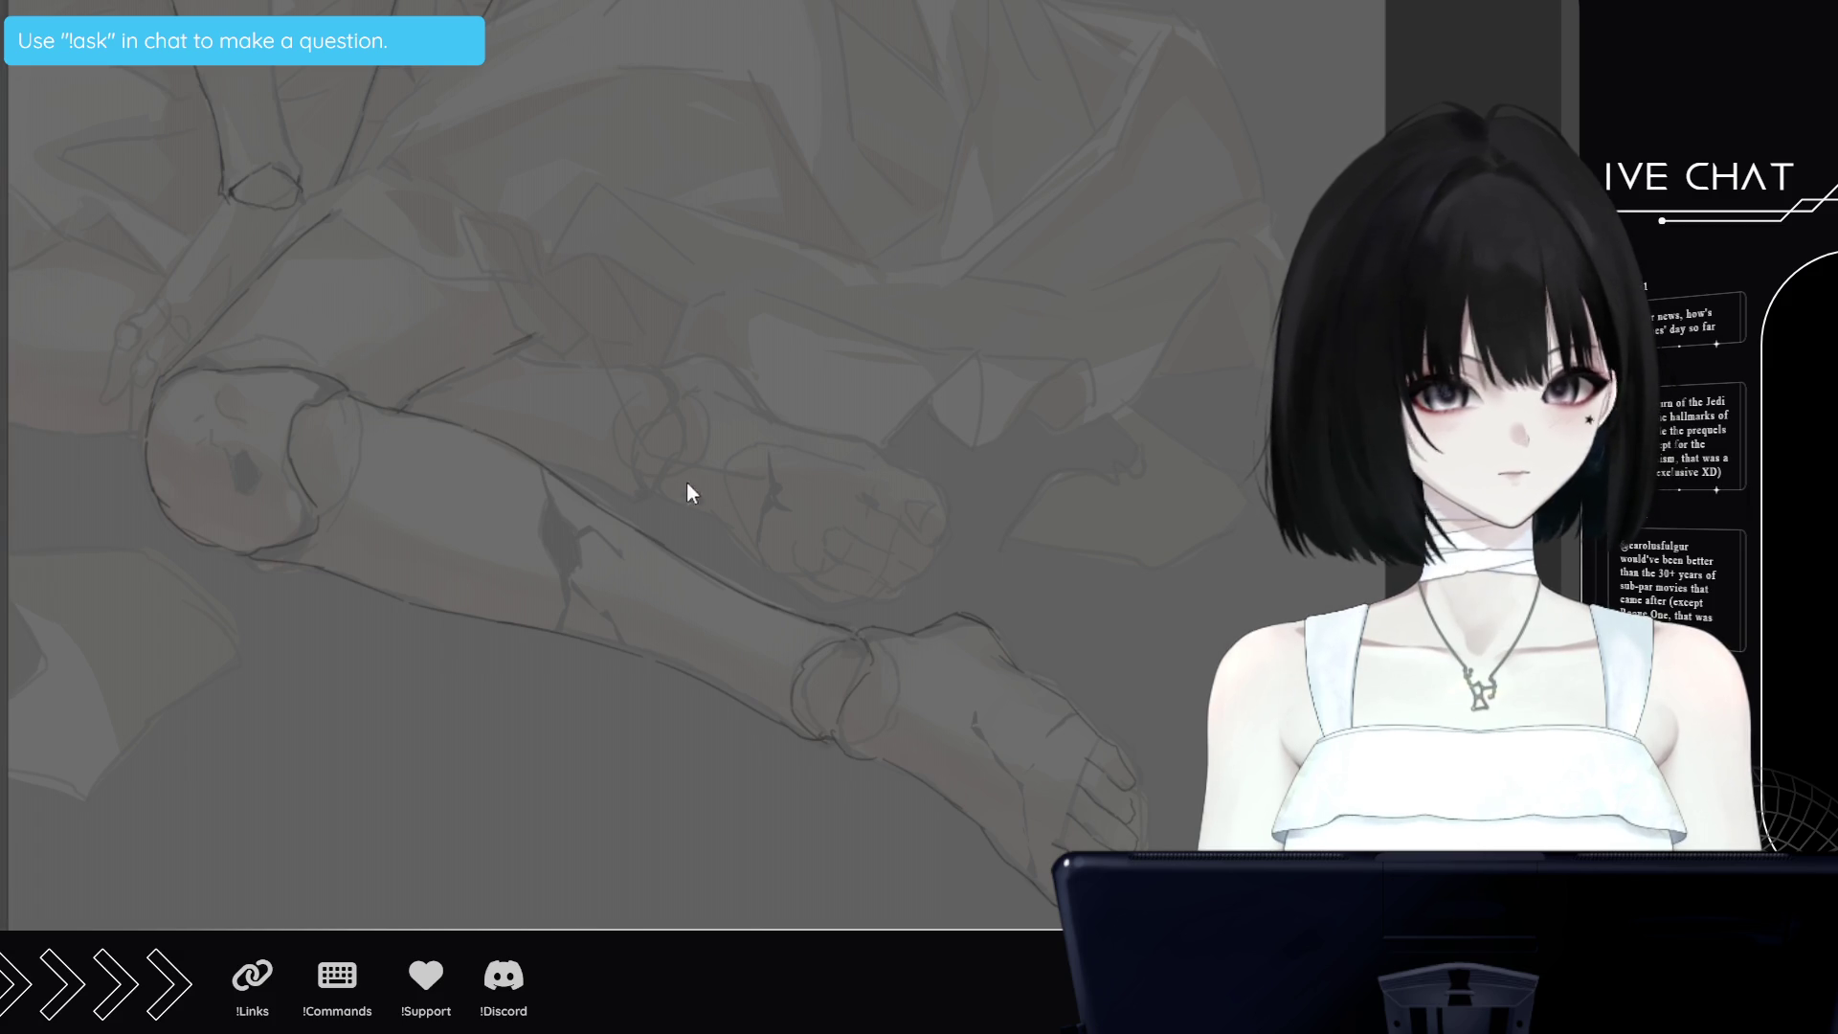
pyautogui.hotkey('ctrl', '0')
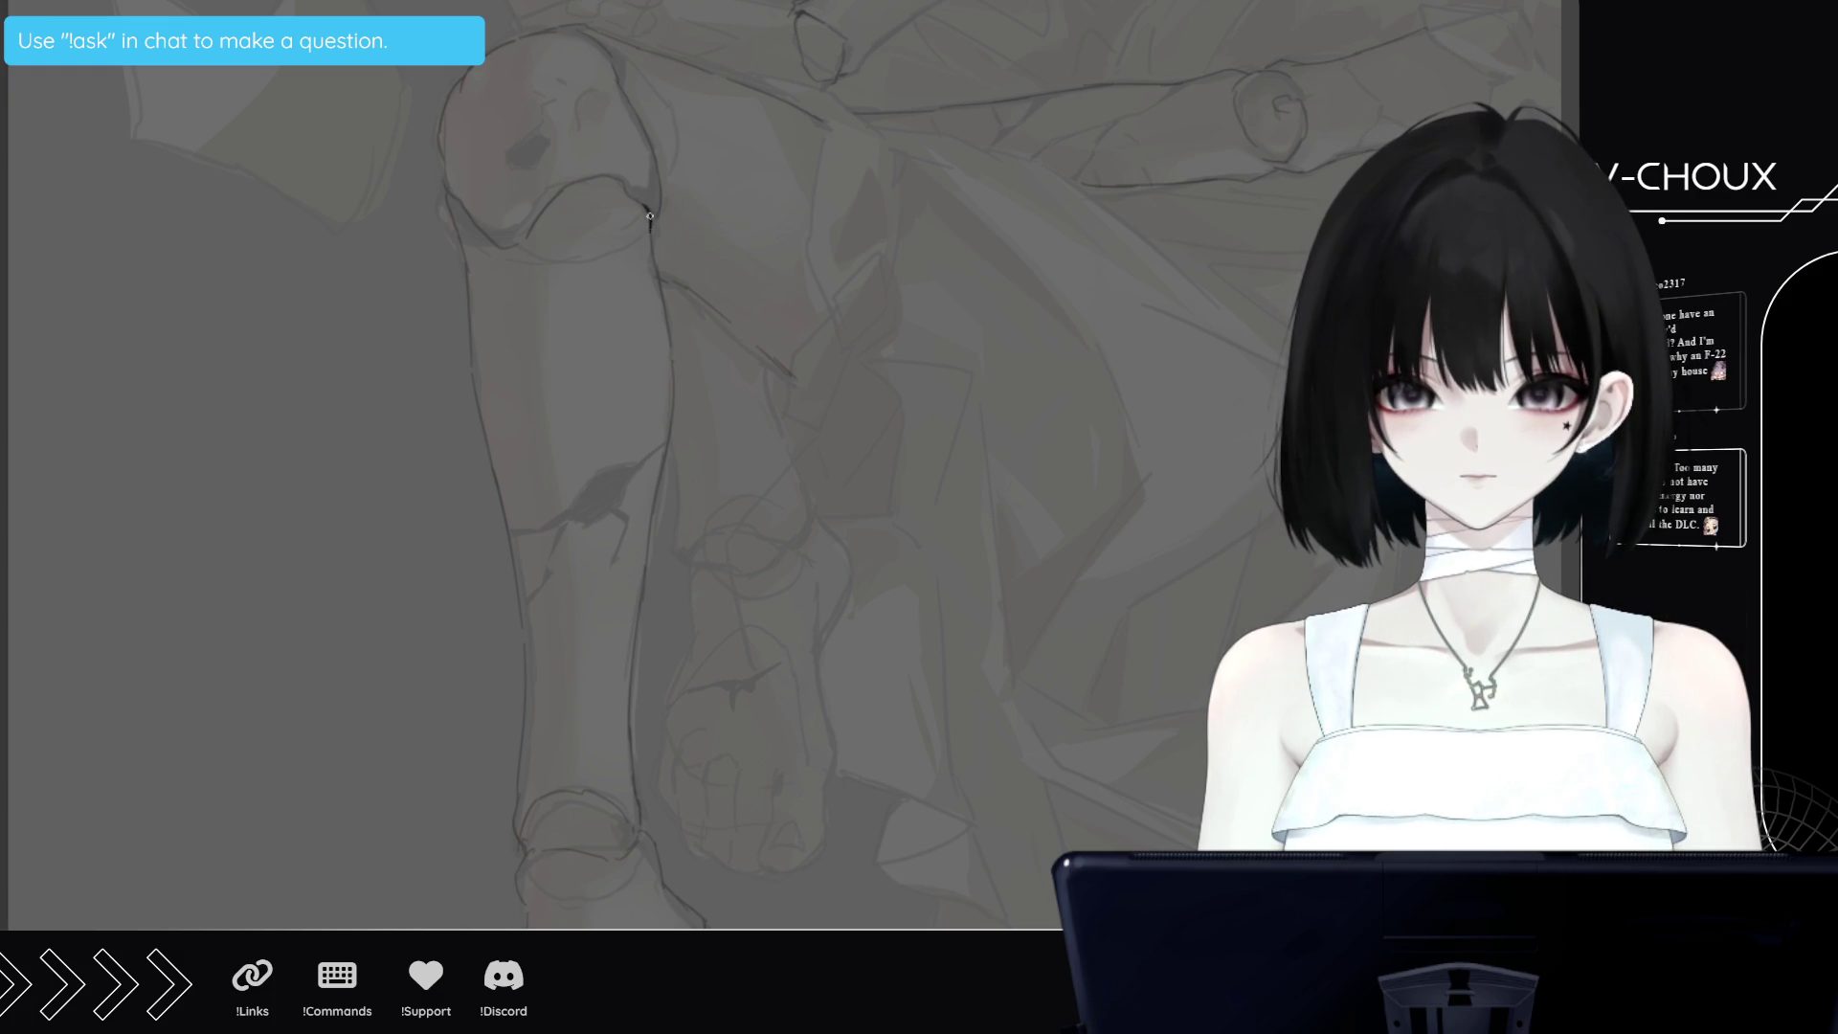
# Ink the shin's right outline in four strokes from the knee down to the ankle
pyautogui.moveTo(650, 212); pyautogui.dragTo(650, 221)
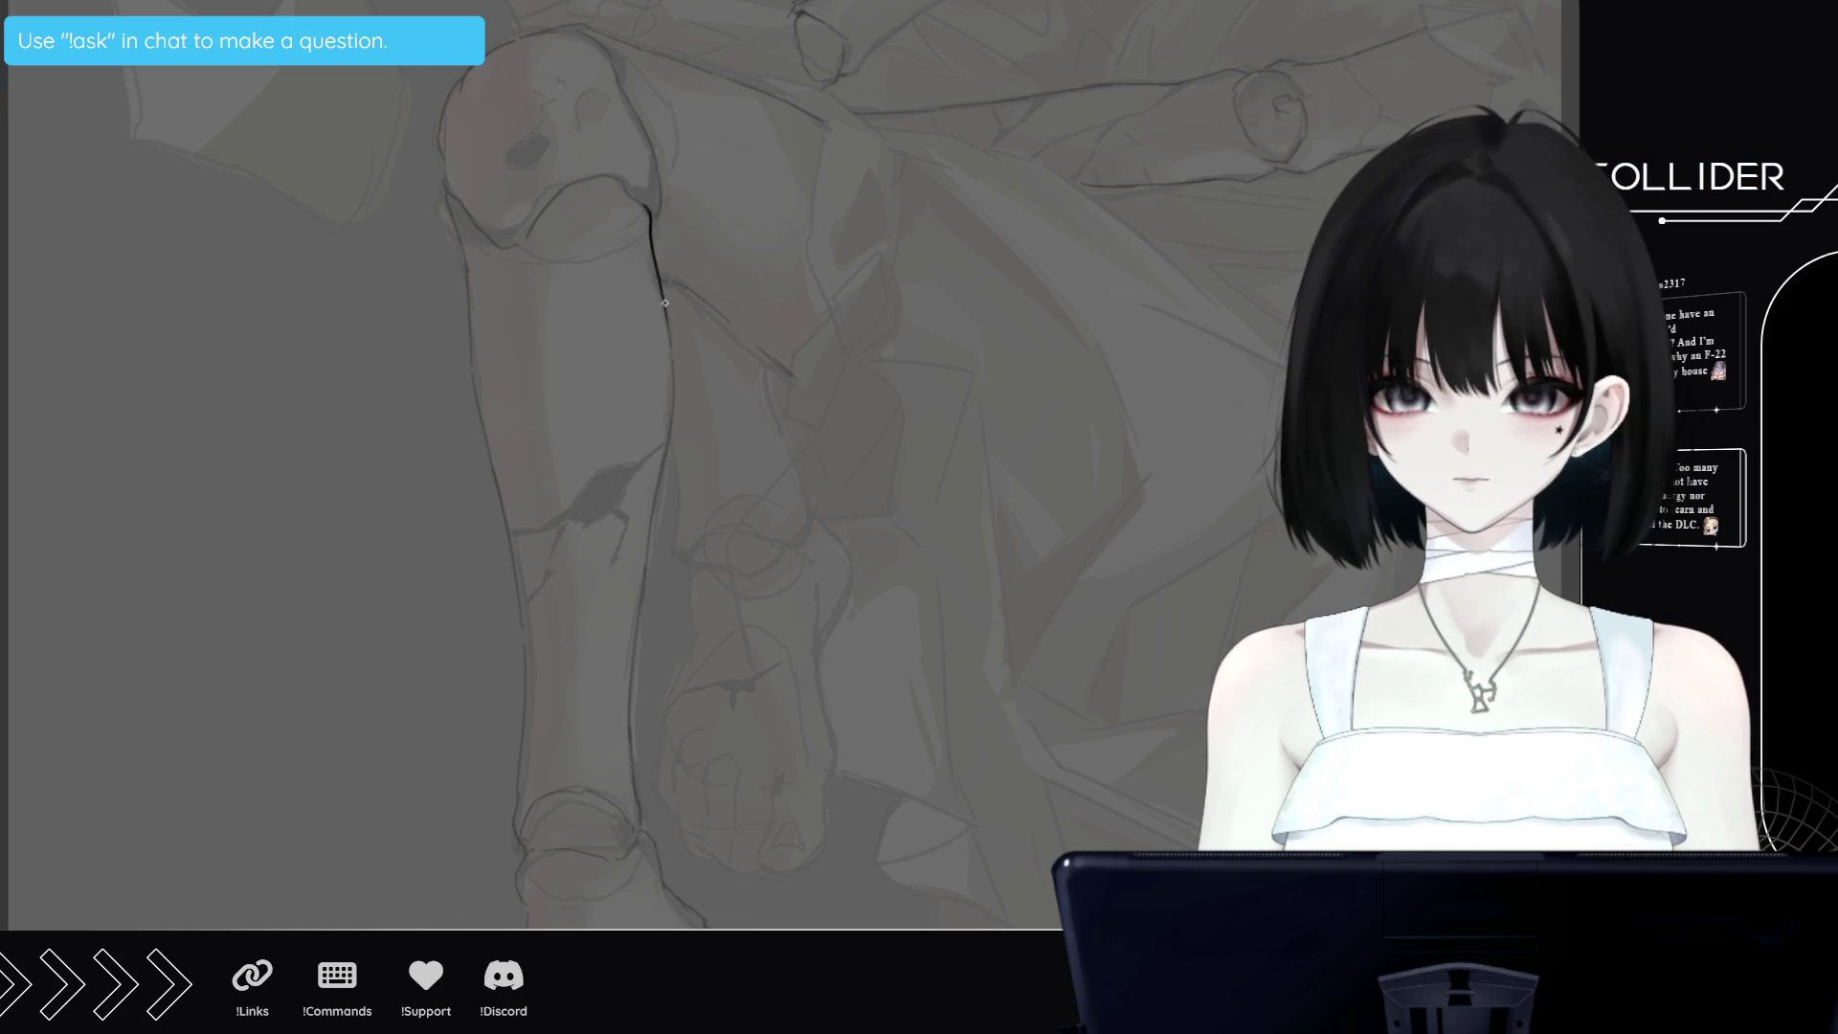
pyautogui.moveTo(662, 305); pyautogui.dragTo(671, 347)
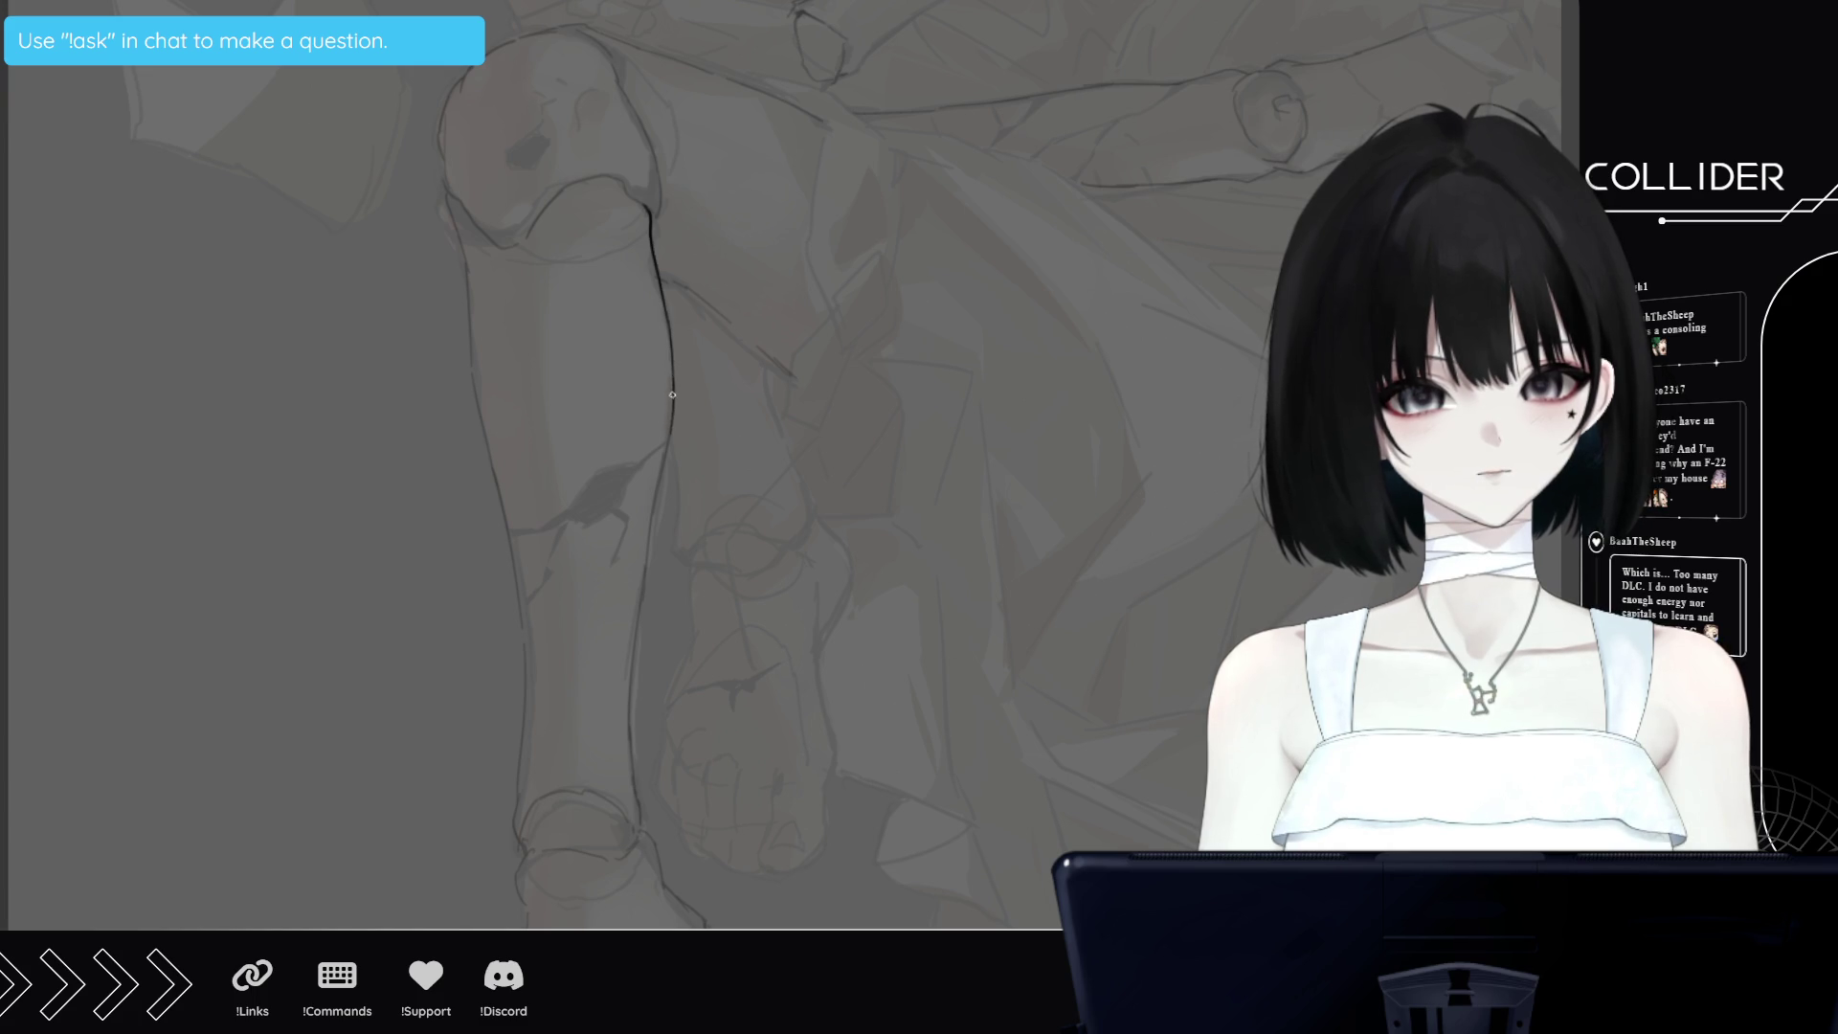
pyautogui.moveTo(664, 464)
pyautogui.mouseDown()
pyautogui.moveTo(673, 408)
pyautogui.moveTo(638, 601)
pyautogui.mouseUp()
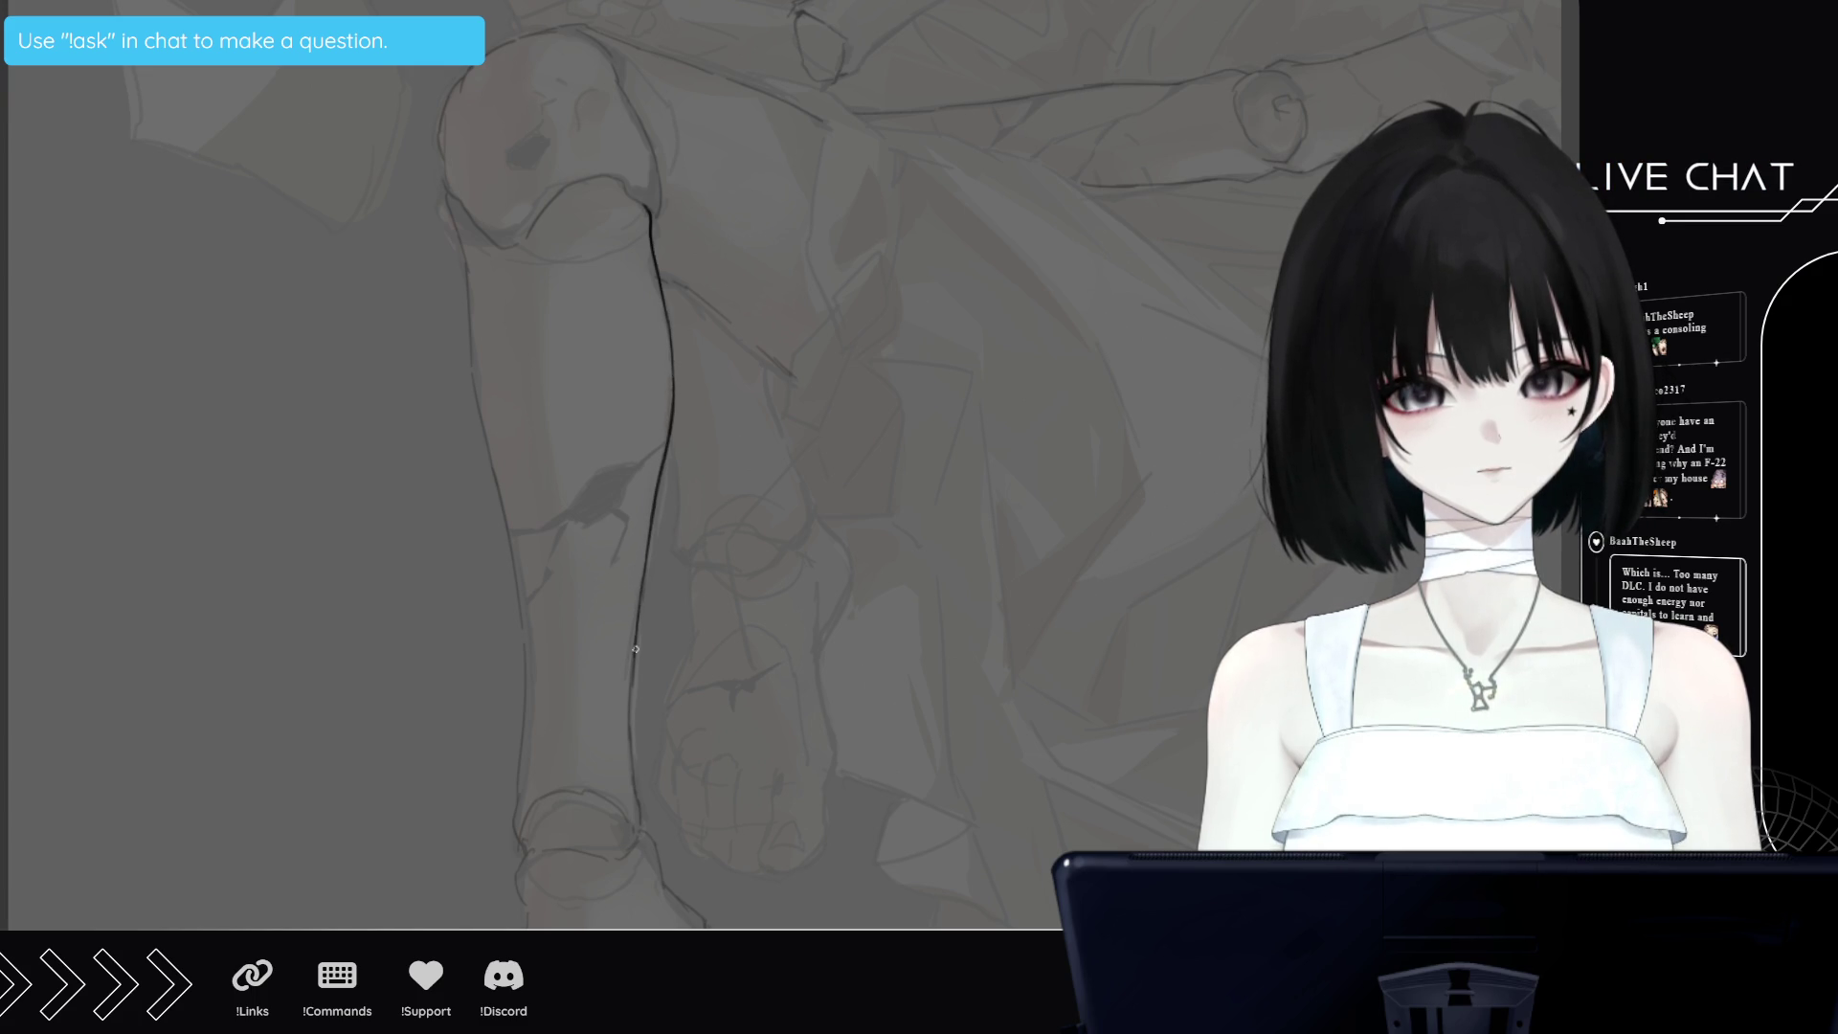
pyautogui.moveTo(634, 649); pyautogui.dragTo(639, 825)
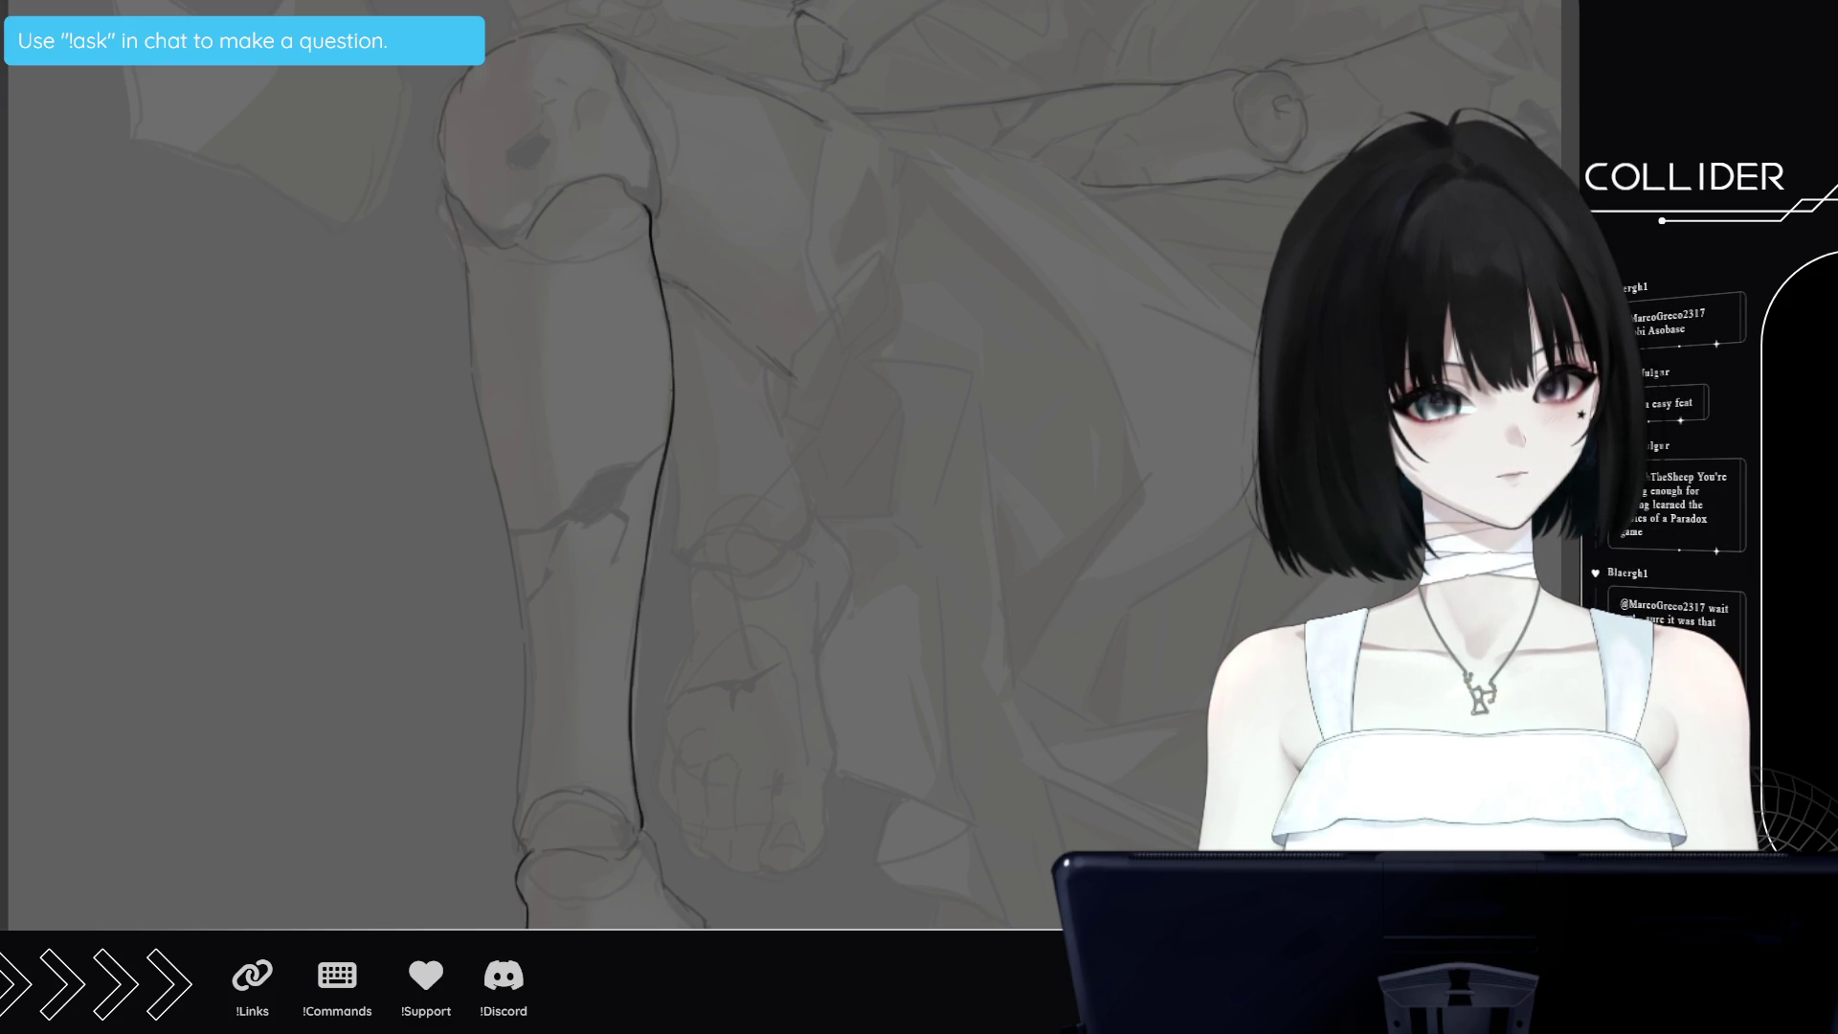
# Ink a small toe line and the ankle outline down toward the heel
pyautogui.scroll(-5, 574, 478)
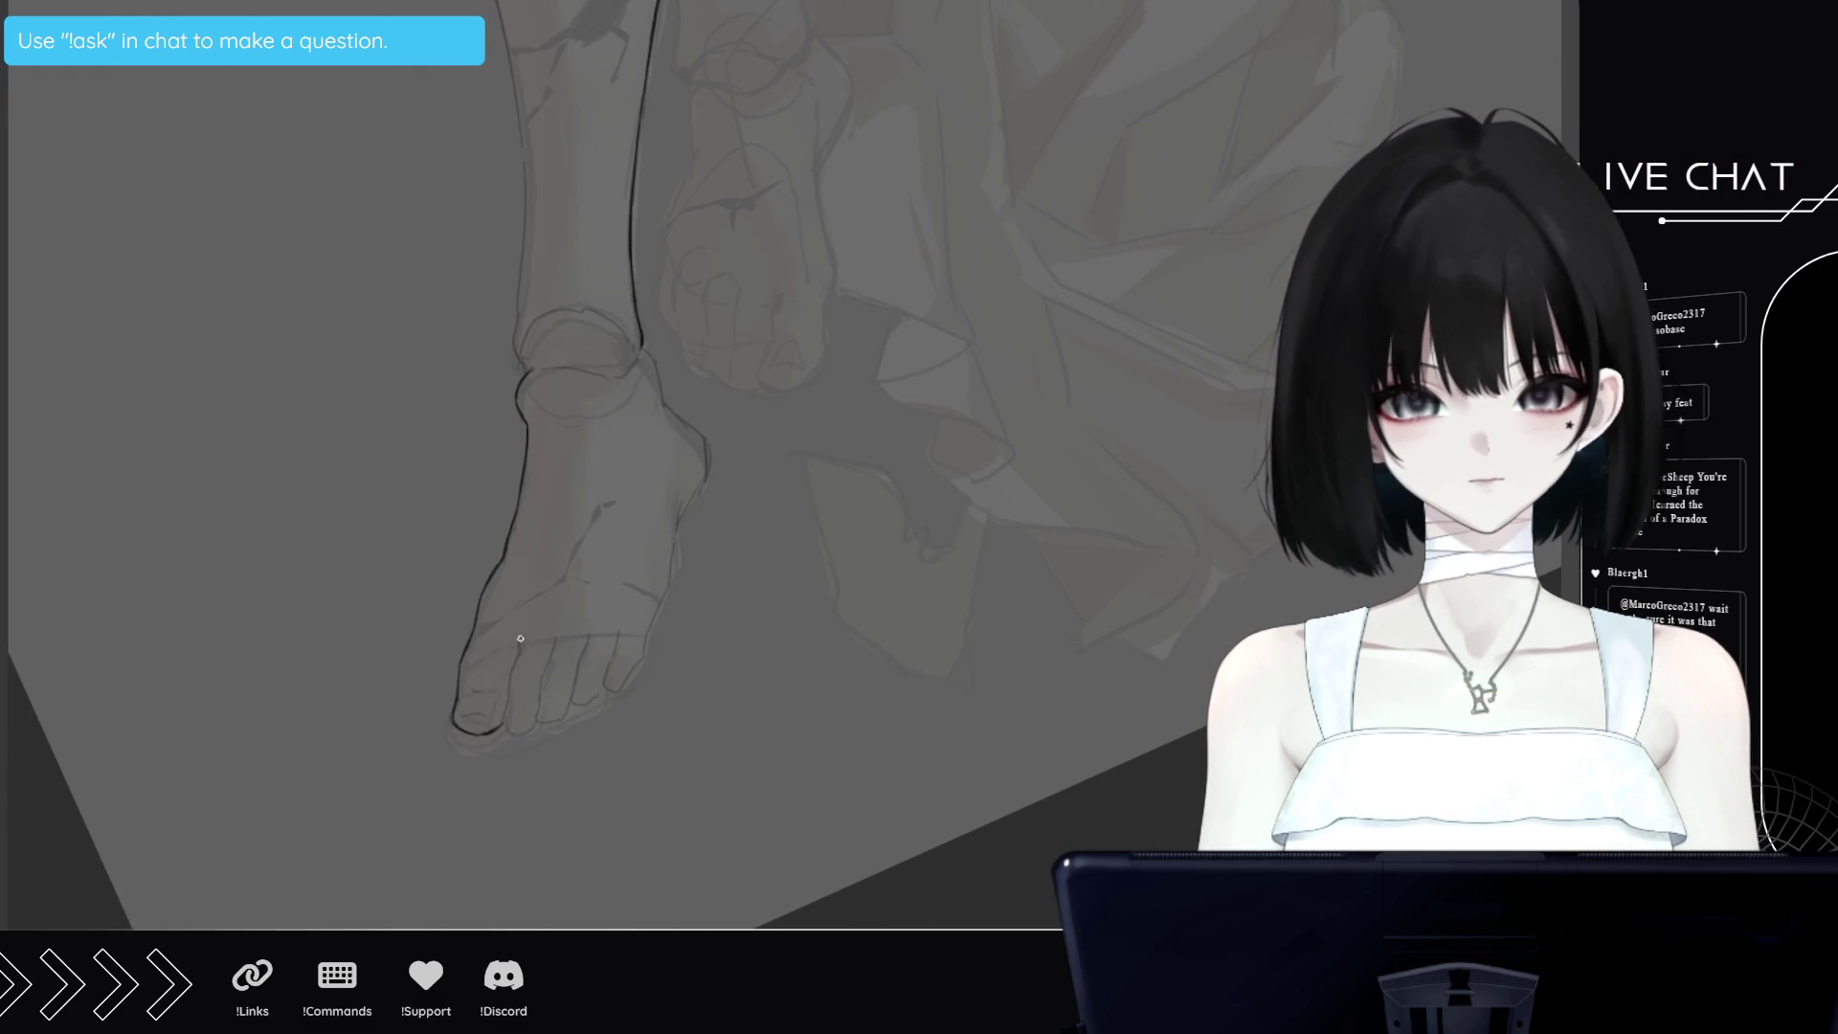
pyautogui.moveTo(520, 639); pyautogui.dragTo(517, 653)
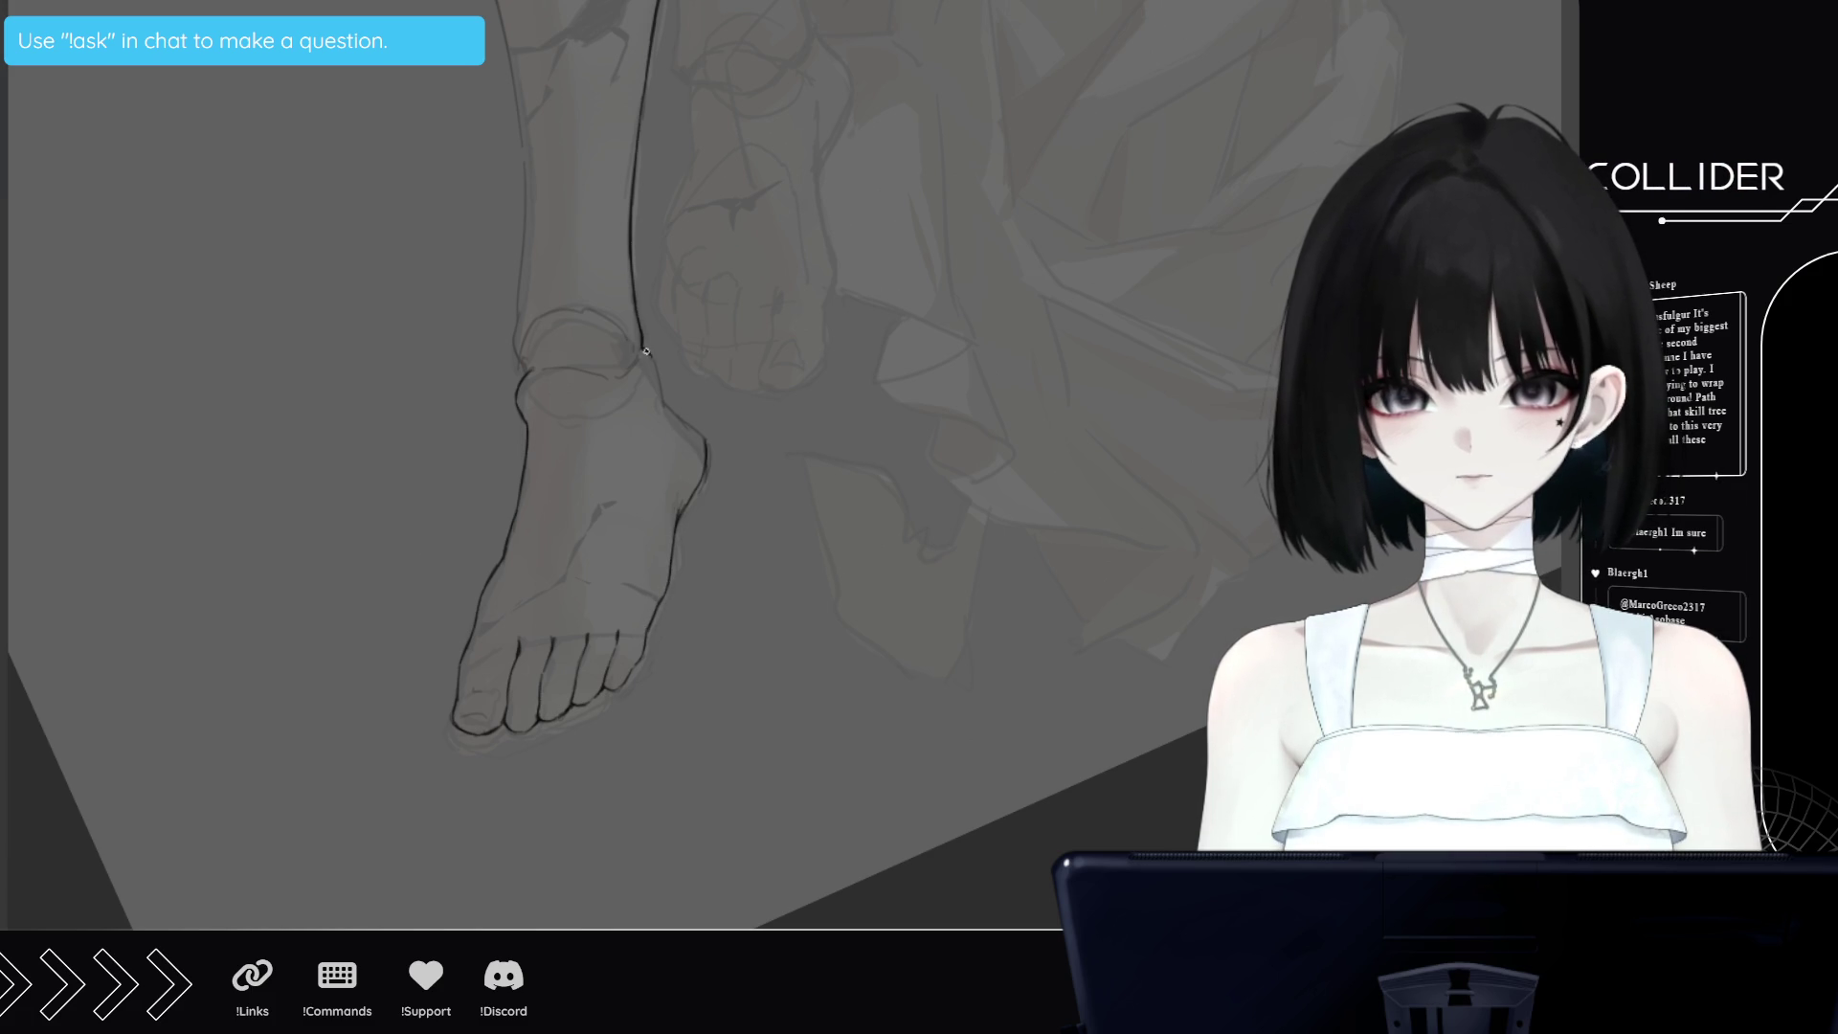
pyautogui.moveTo(644, 347); pyautogui.dragTo(659, 387)
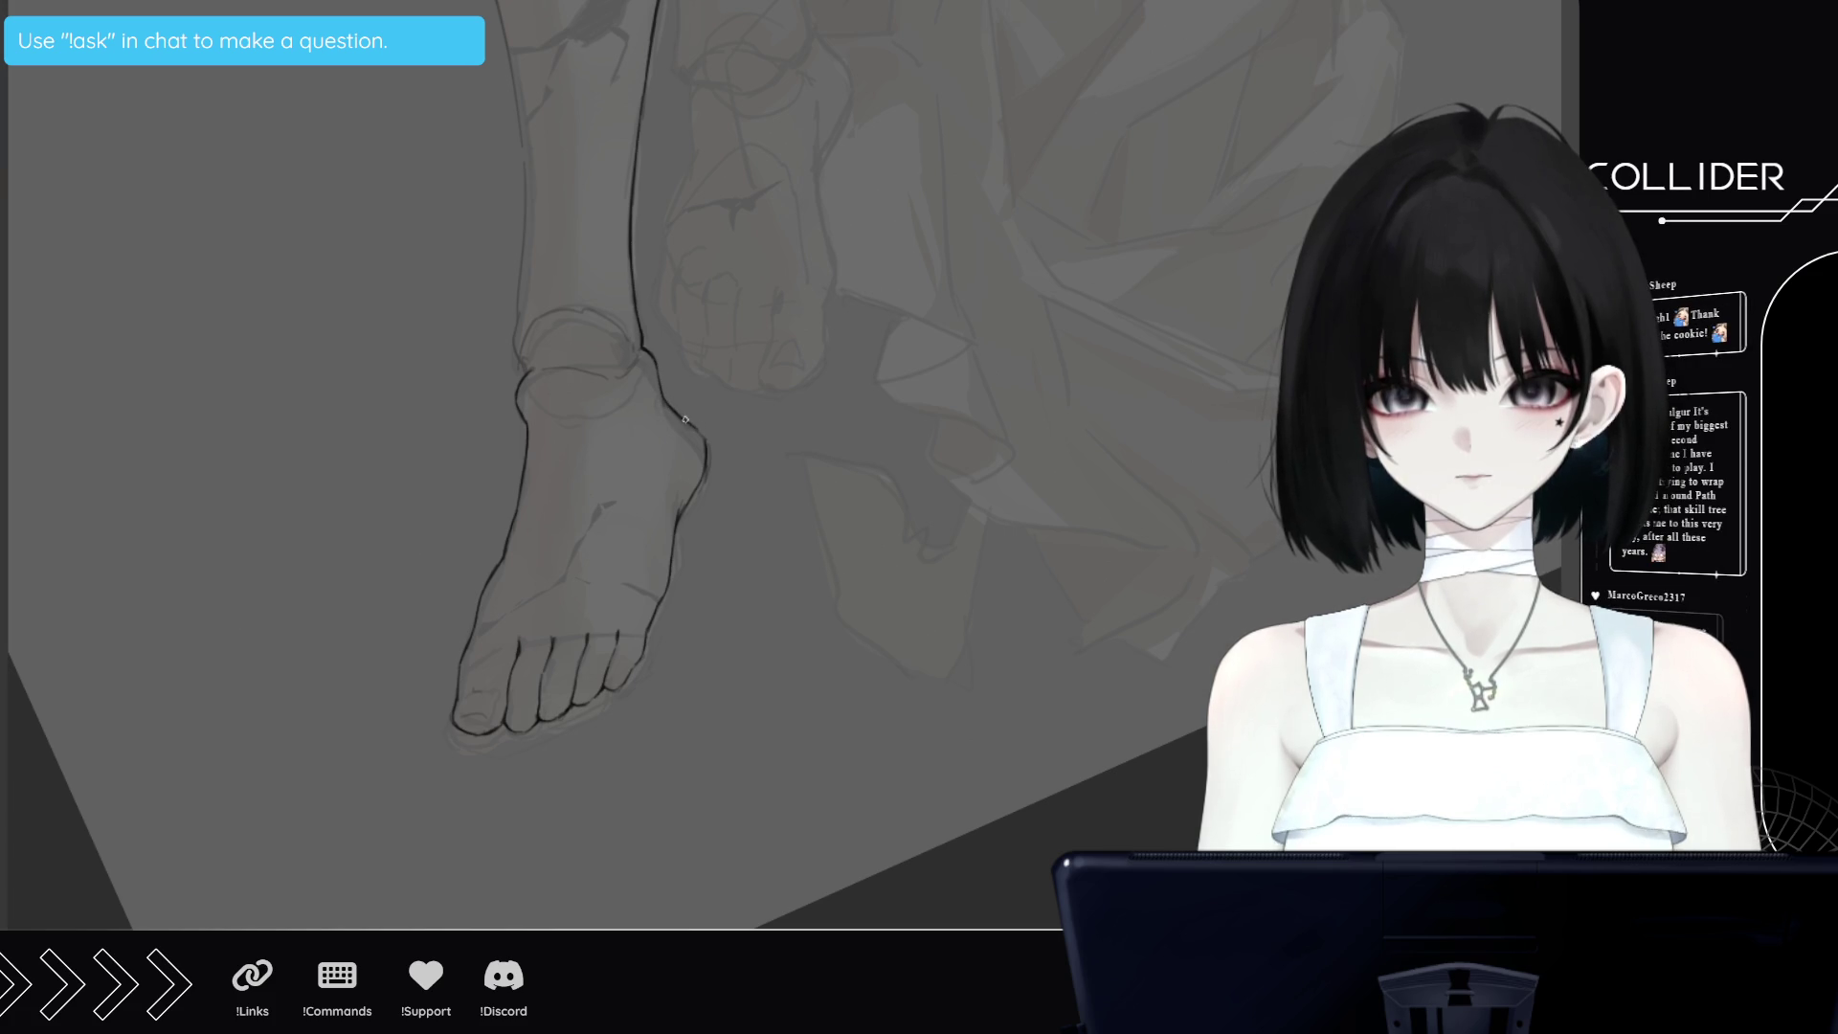
pyautogui.moveTo(685, 418); pyautogui.dragTo(704, 438)
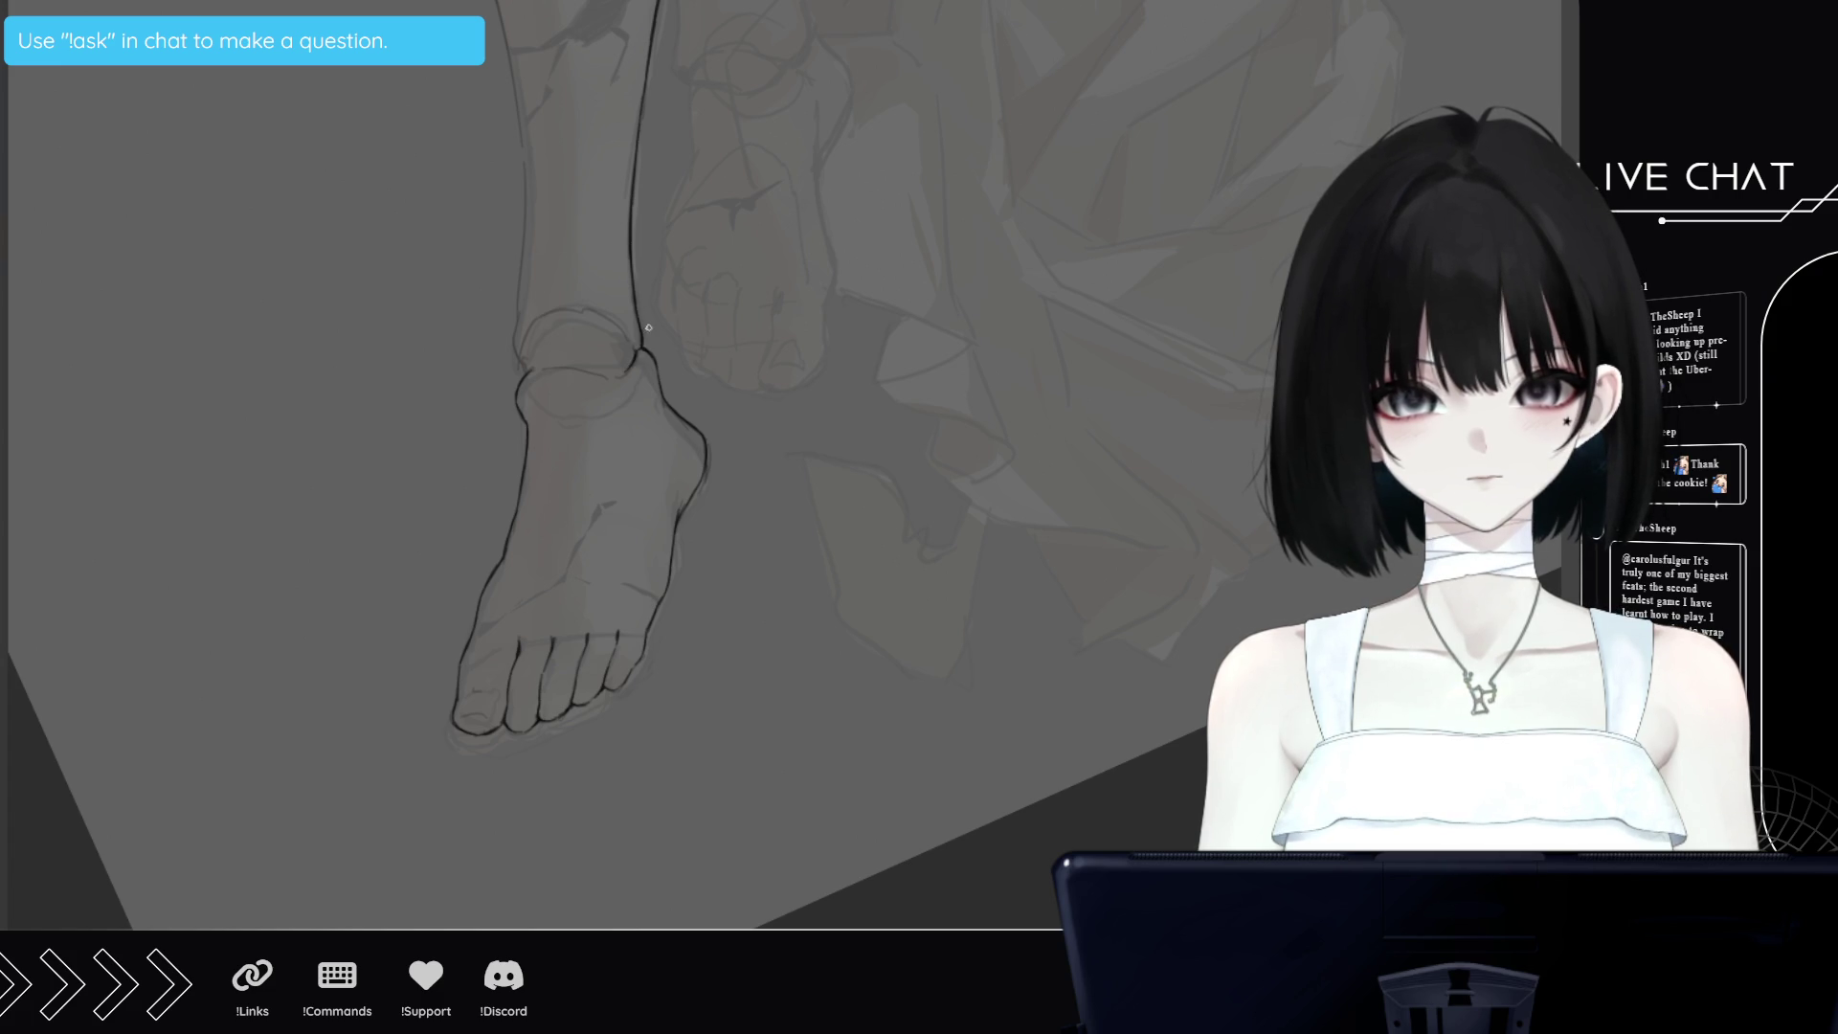
# Rotate the canvas so the foot points downward and scroll back up toward the shin
pyautogui.moveTo(648, 327); pyautogui.dragTo(536, 593)
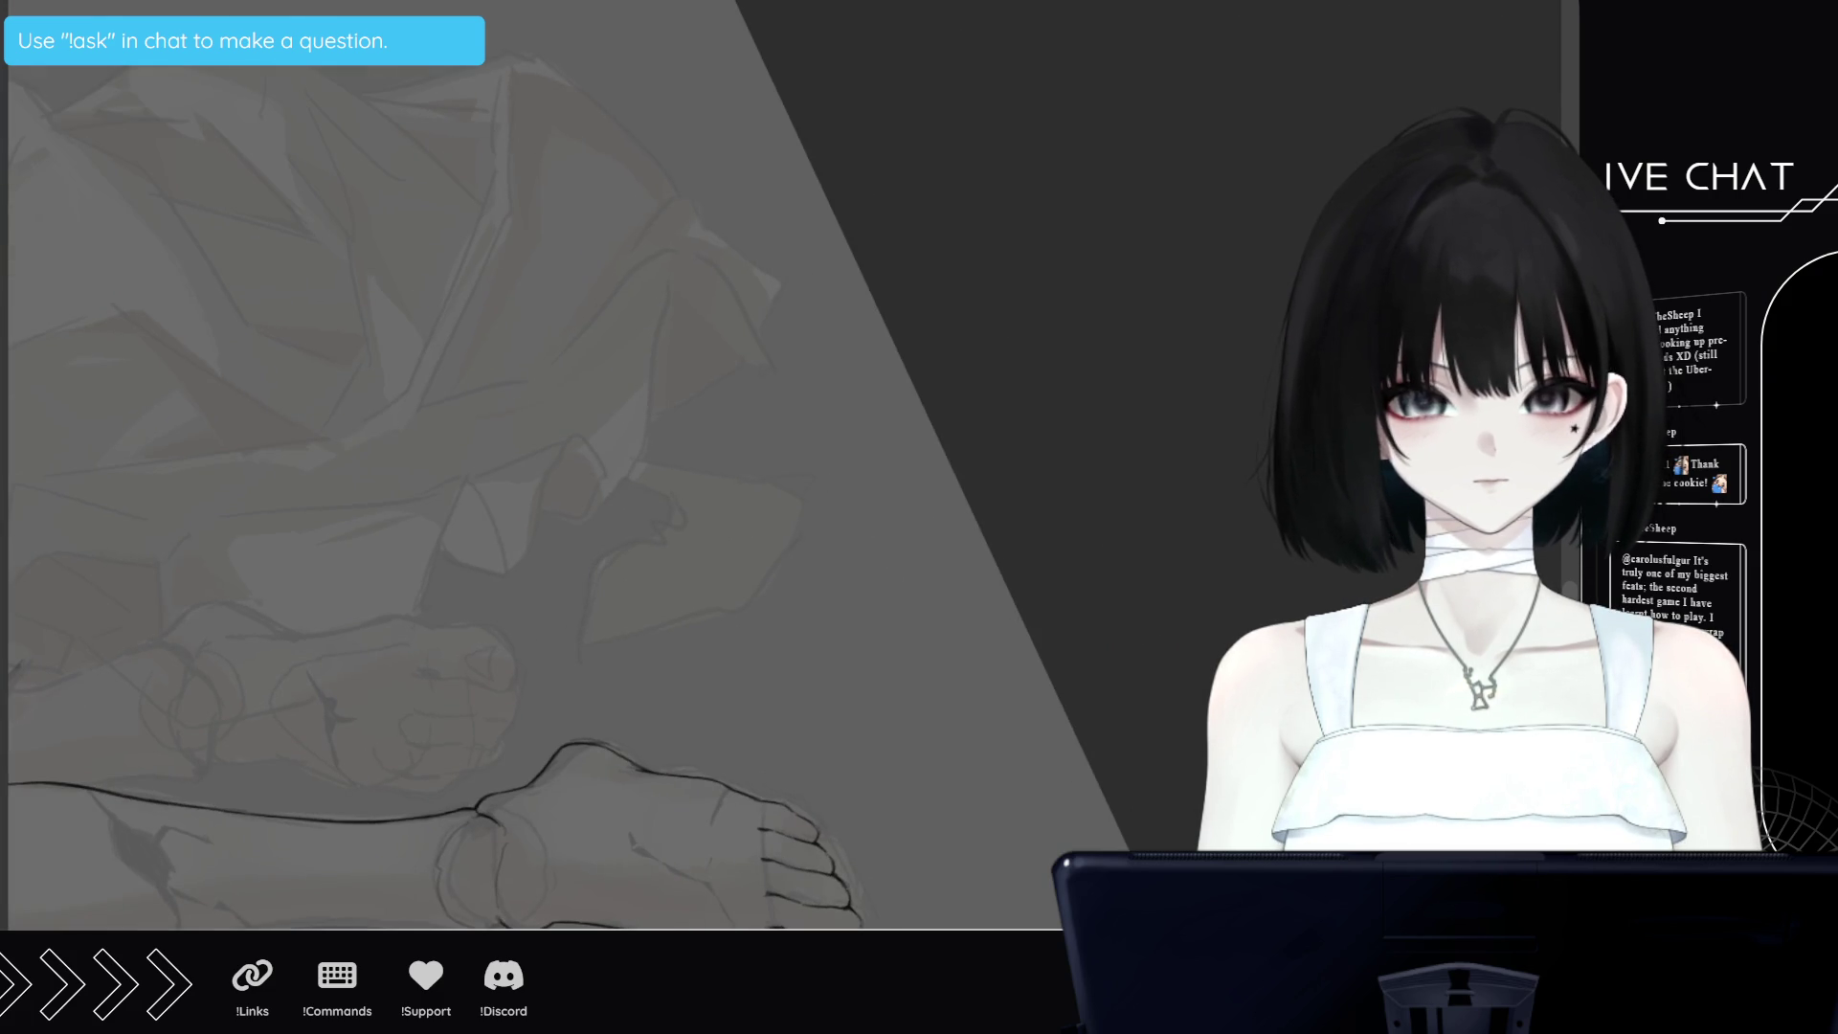
pyautogui.scroll(-3, 430, 460)
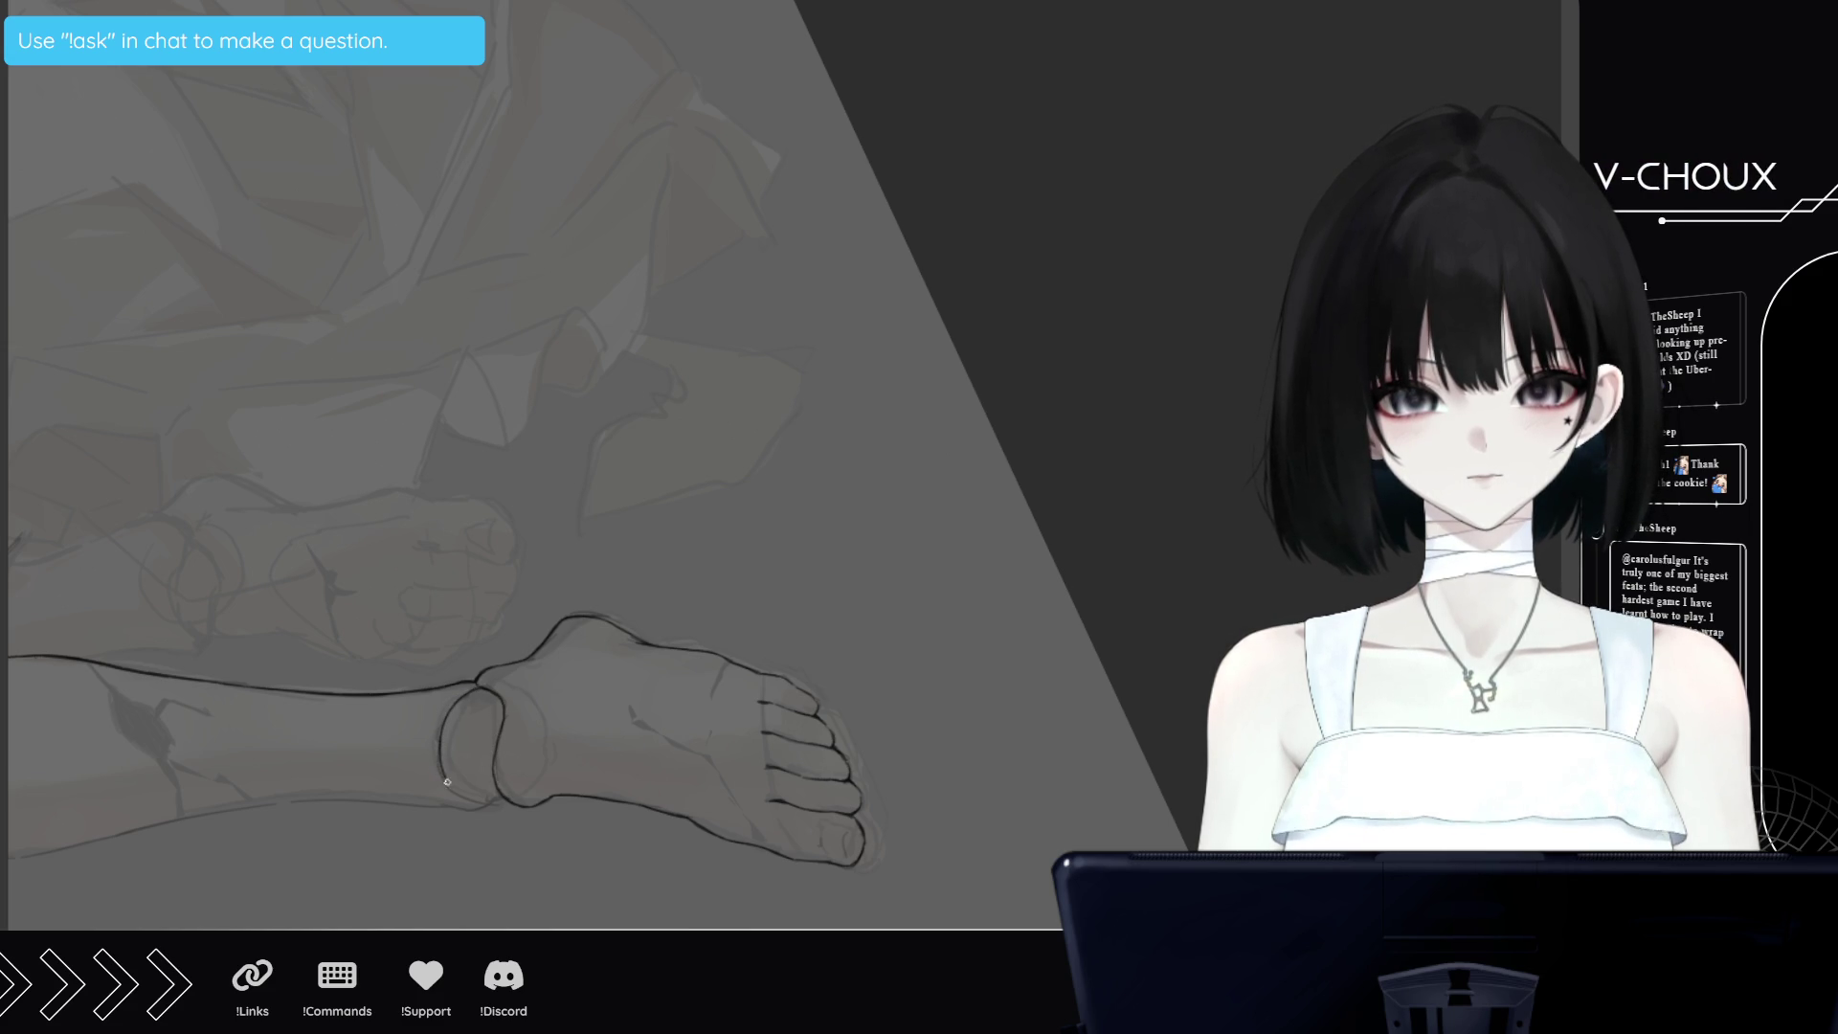
pyautogui.moveTo(460, 708); pyautogui.dragTo(693, 319)
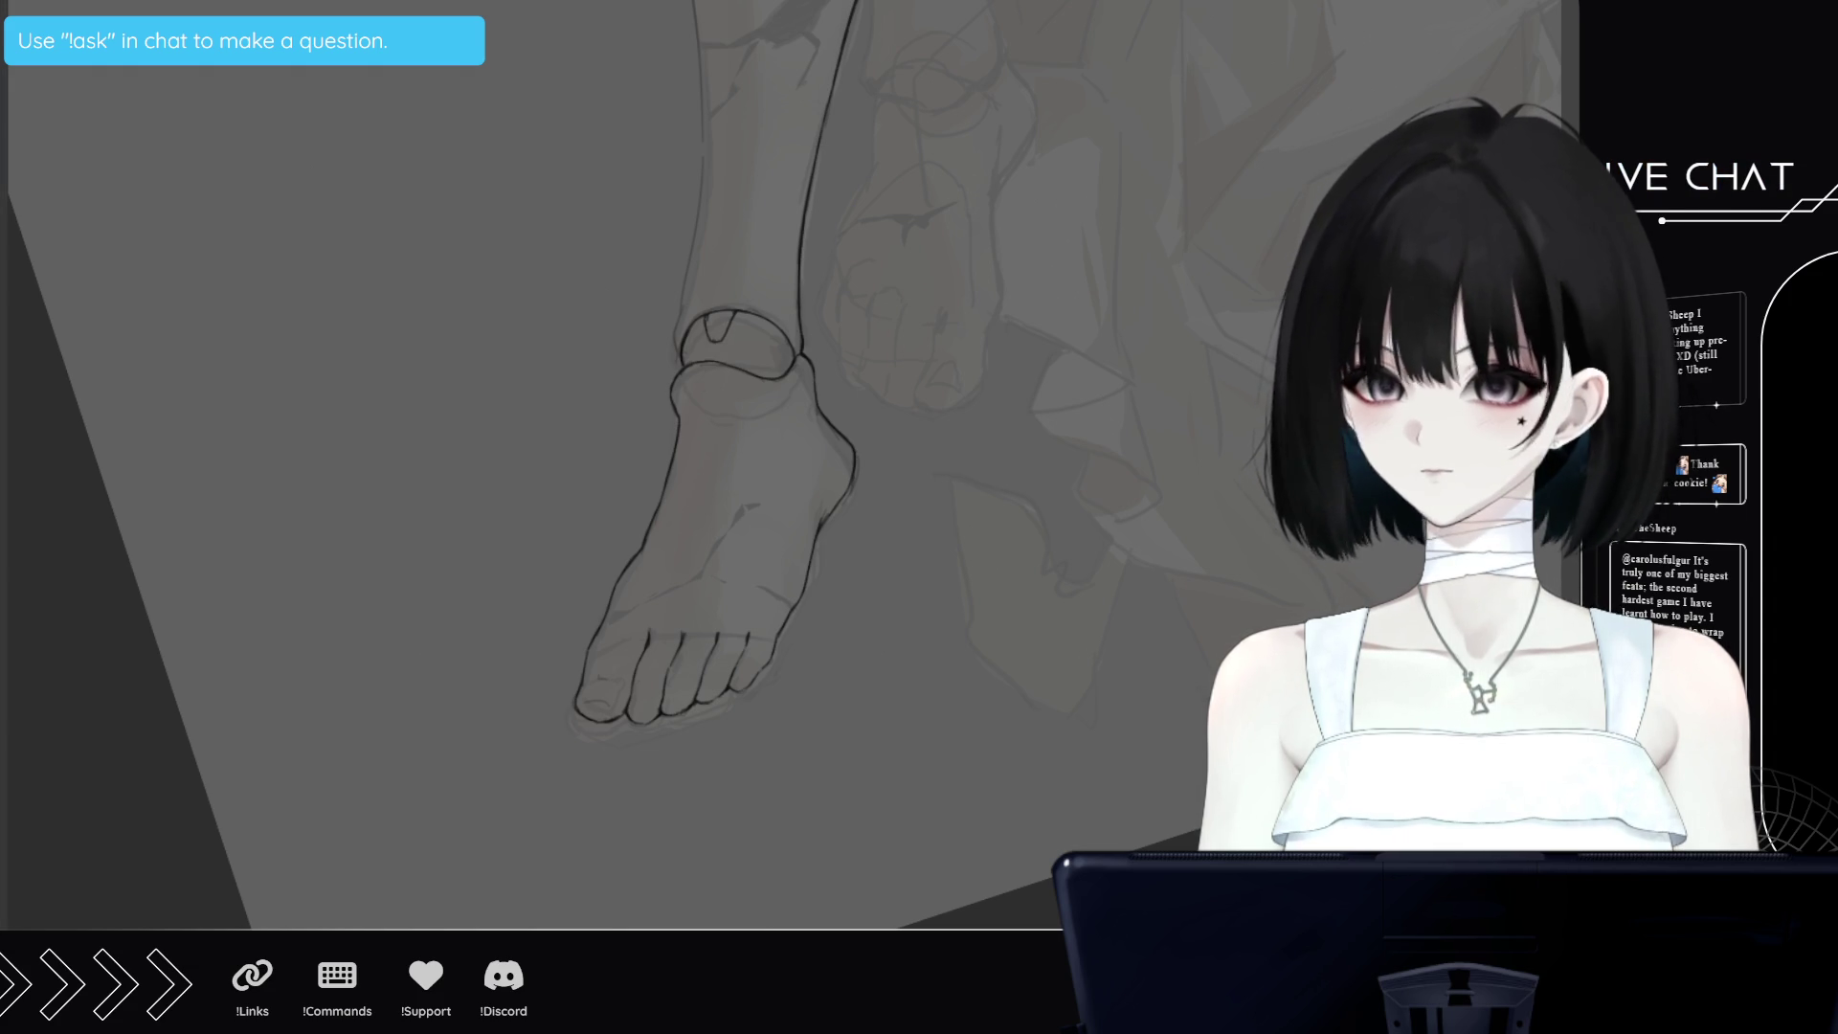
pyautogui.scroll(5, 766, 464)
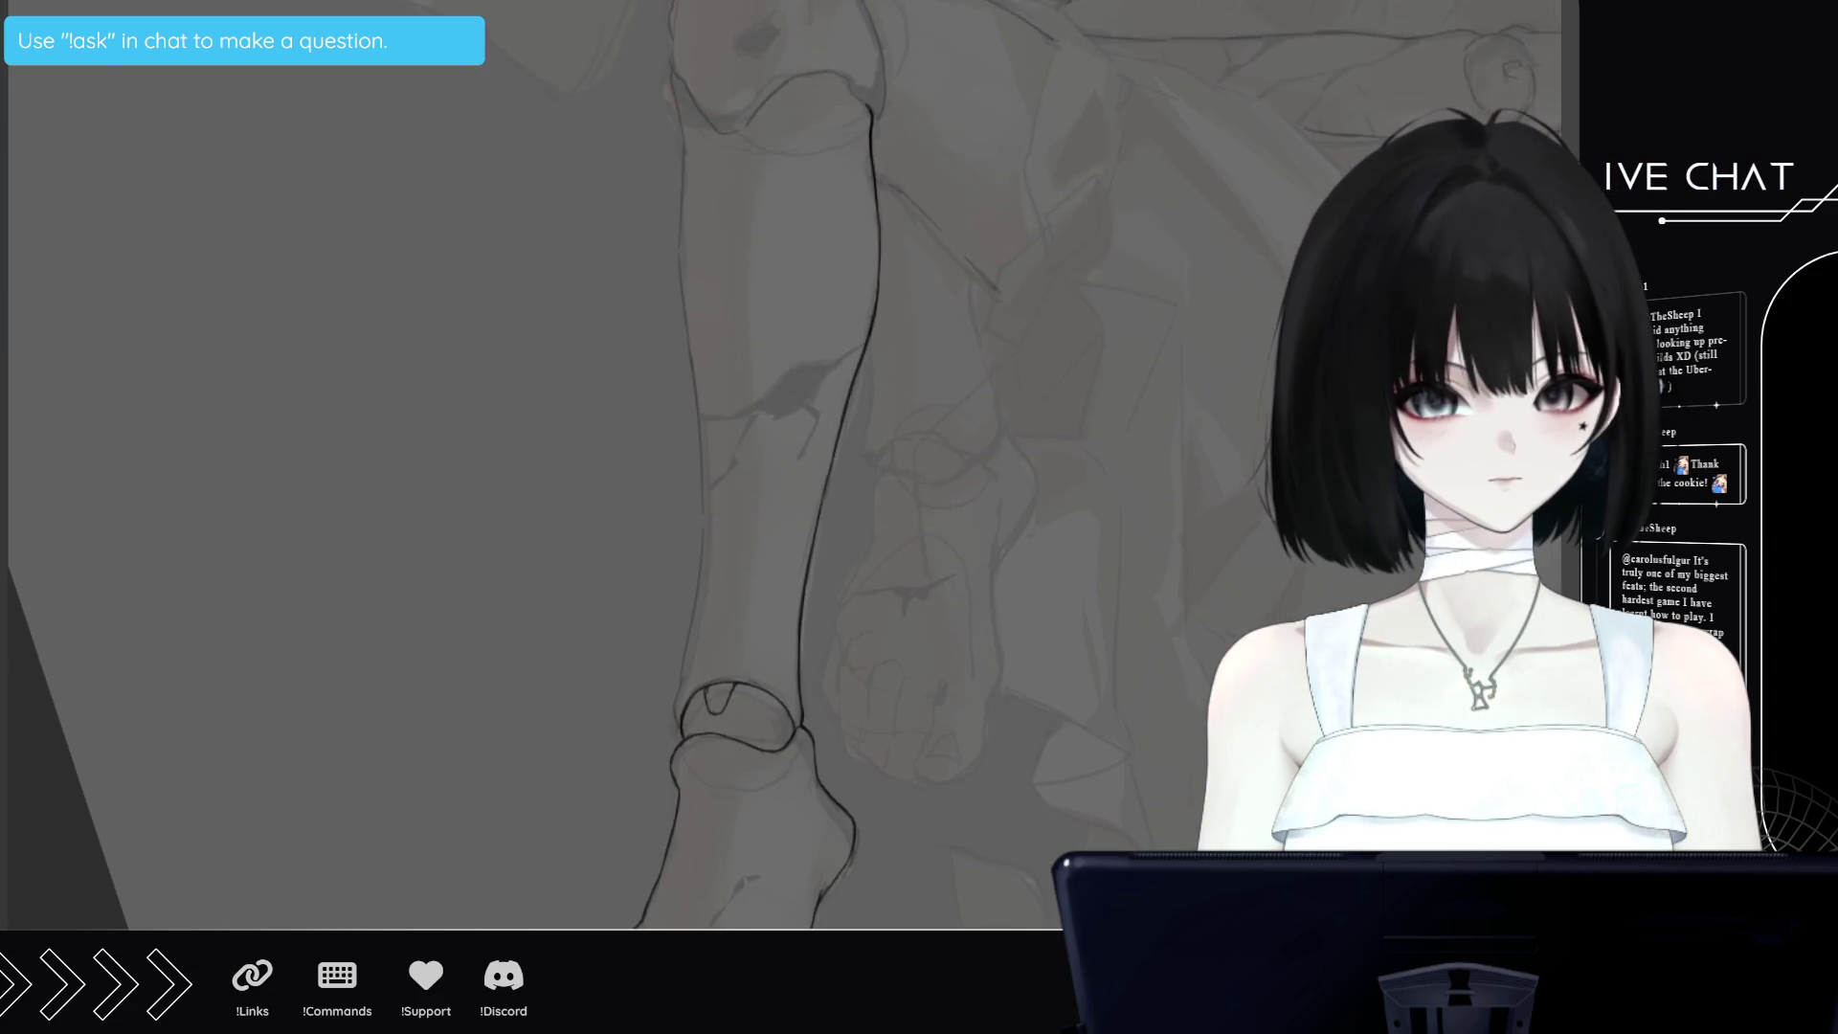
# Ink the shin's left contour, then tilt and refit the view so the raised leg lies horizontal
pyautogui.scroll(3, 700, 617)
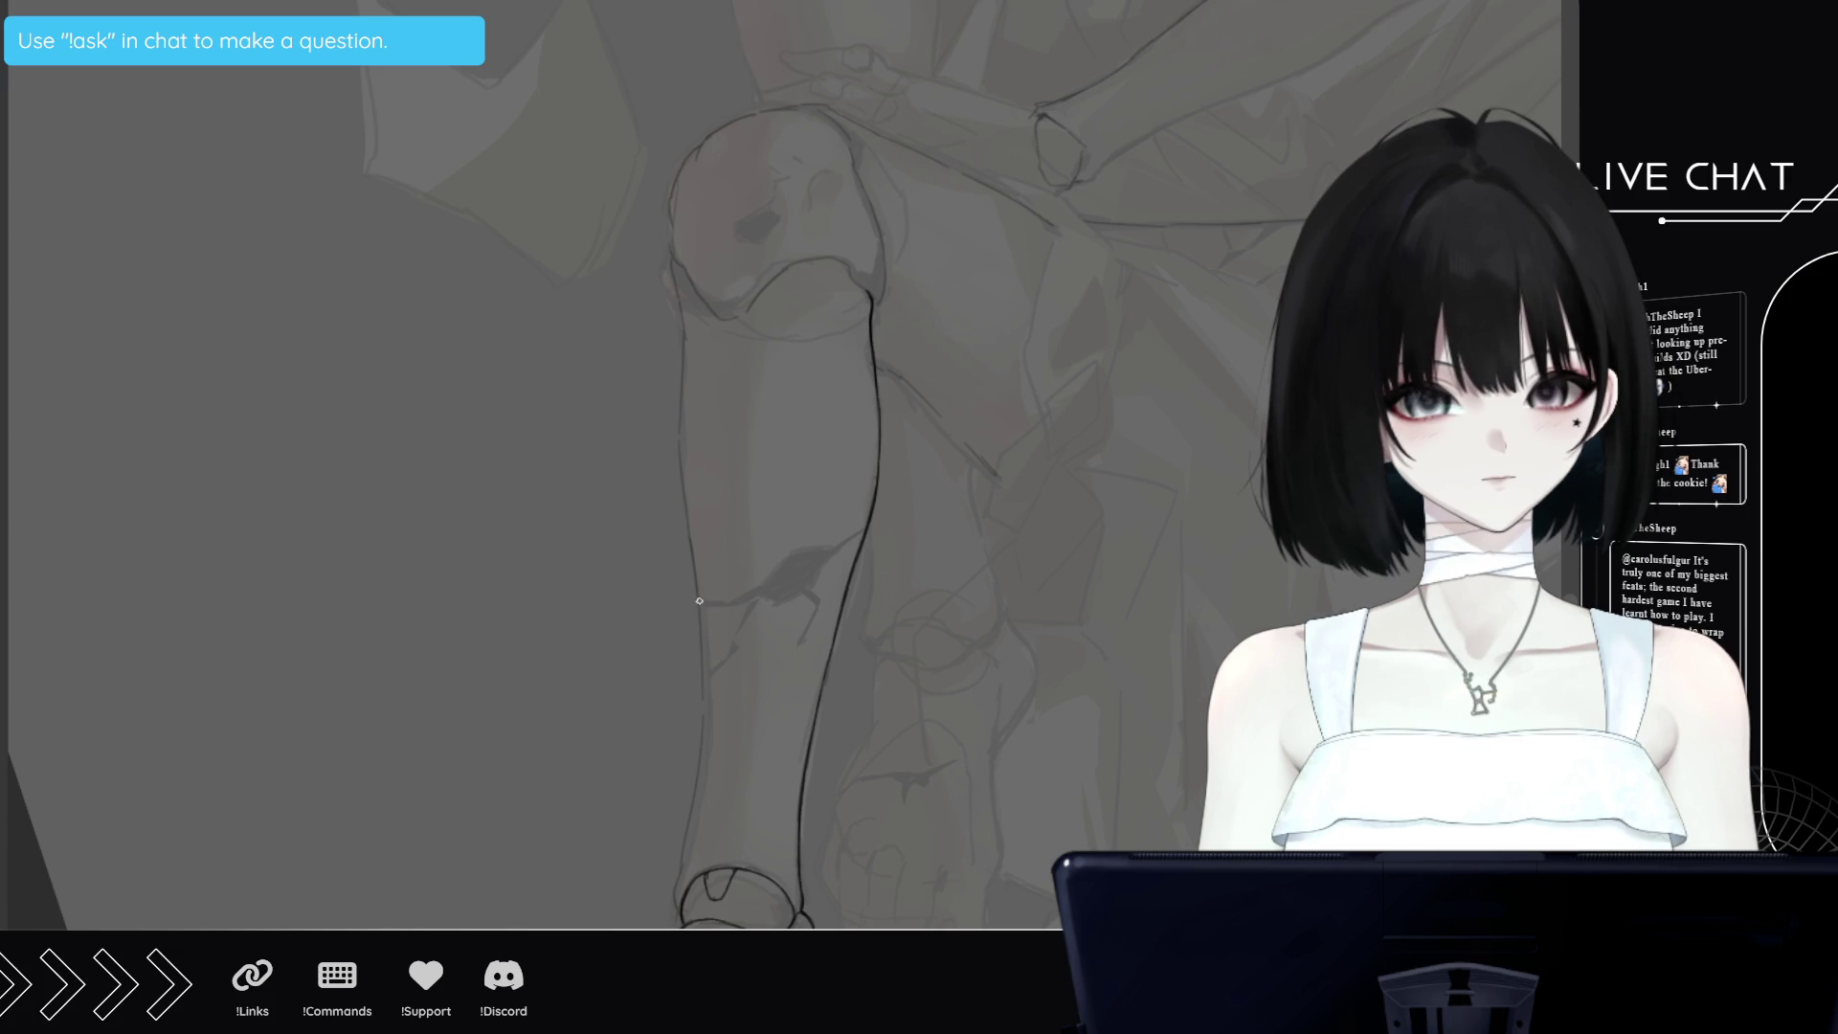
pyautogui.moveTo(699, 597); pyautogui.dragTo(690, 816)
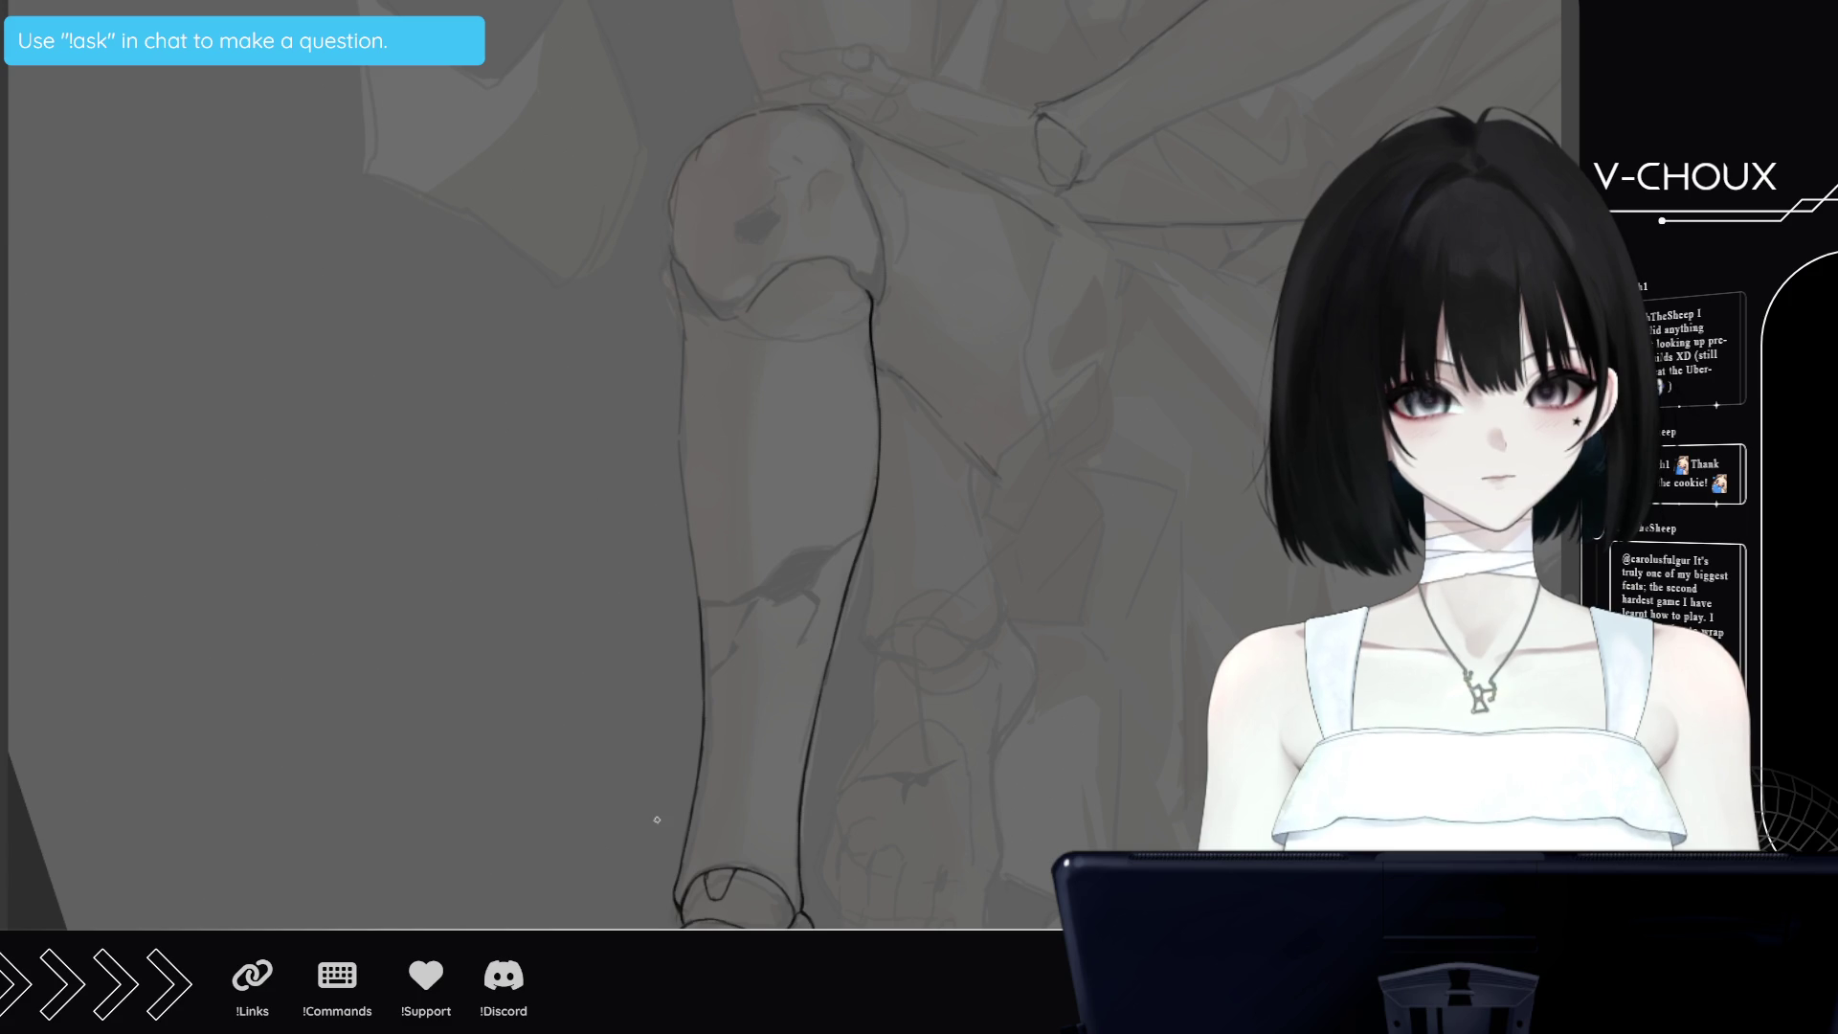
pyautogui.scroll(3, 684, 377)
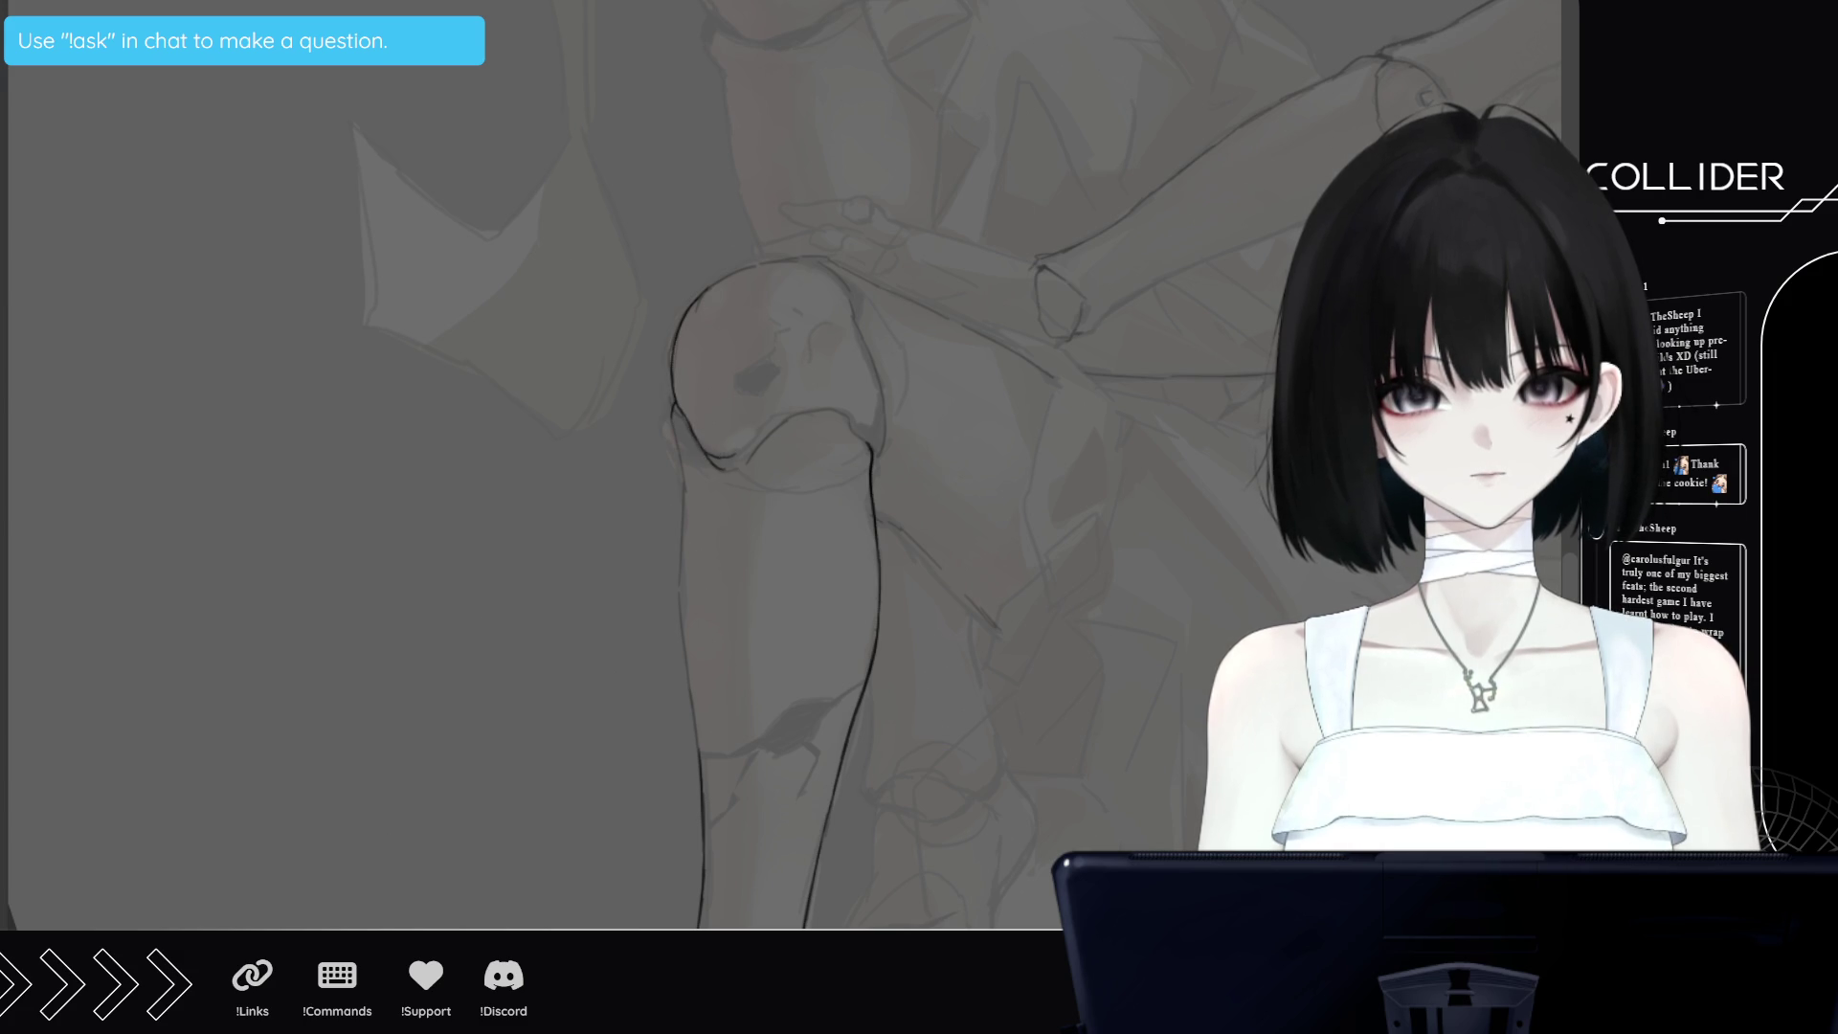
pyautogui.press('-')
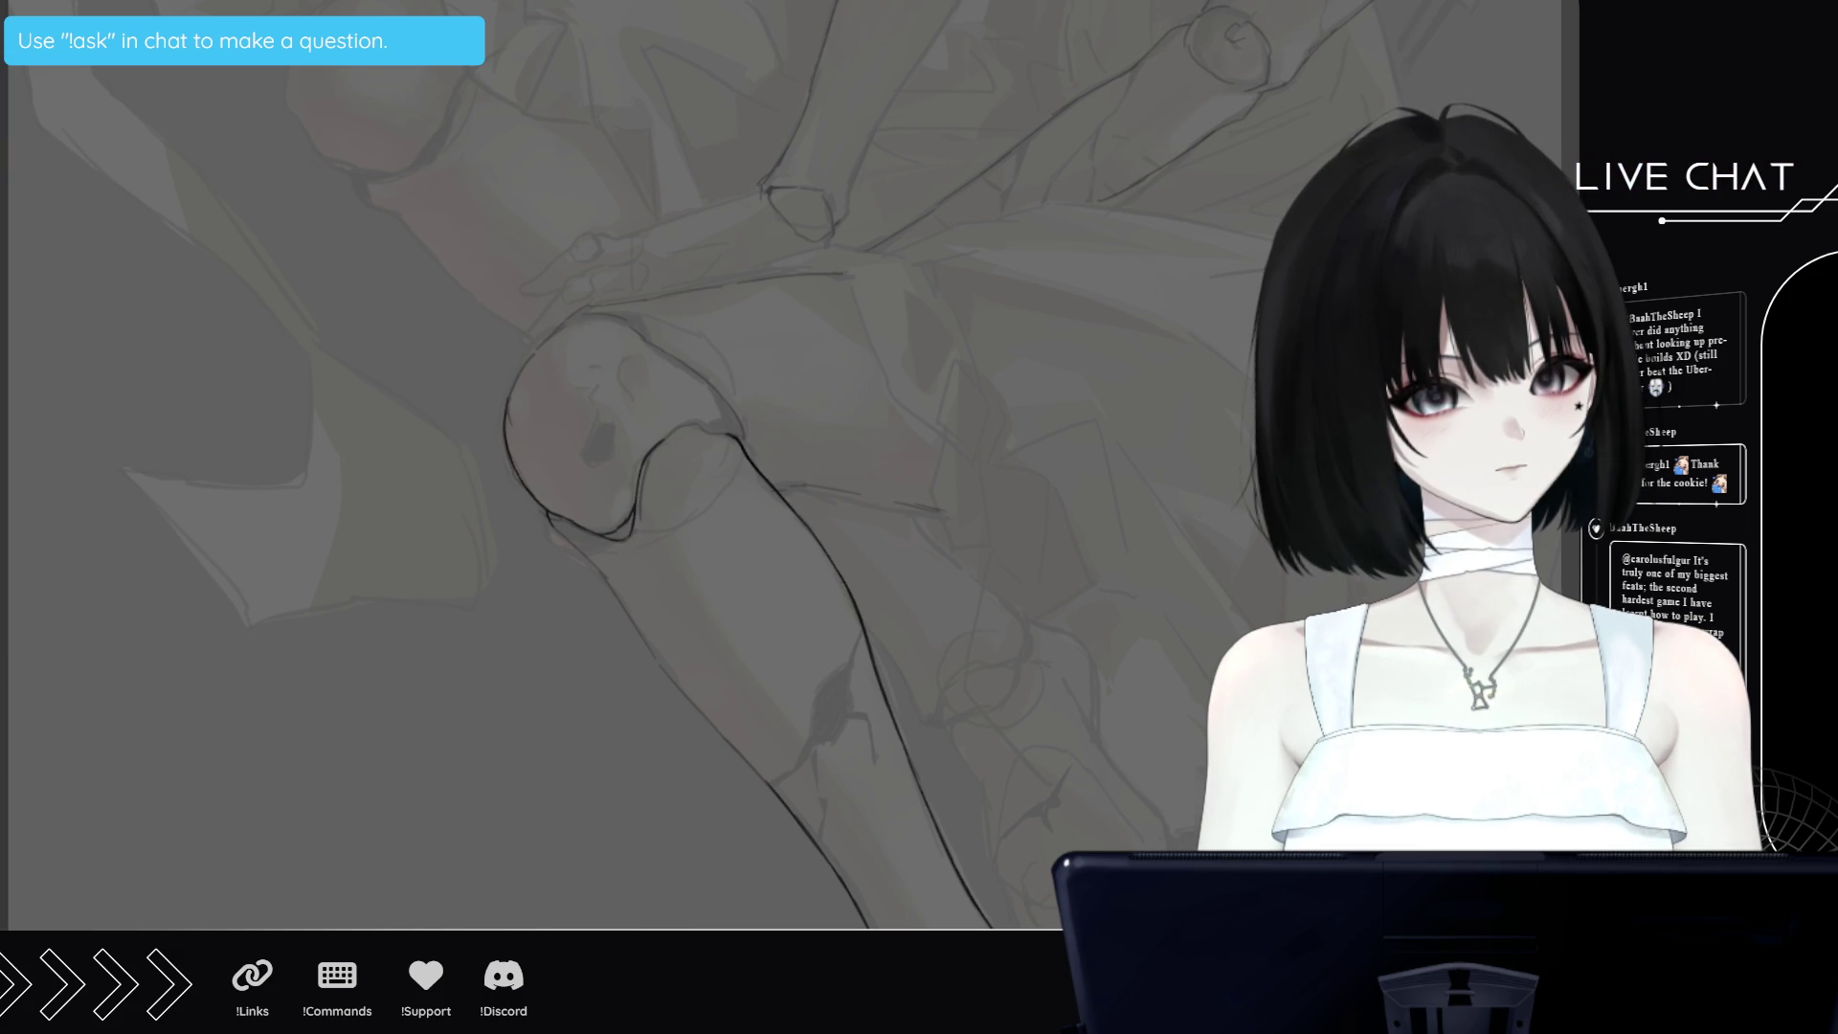
pyautogui.hotkey('ctrl', '0')
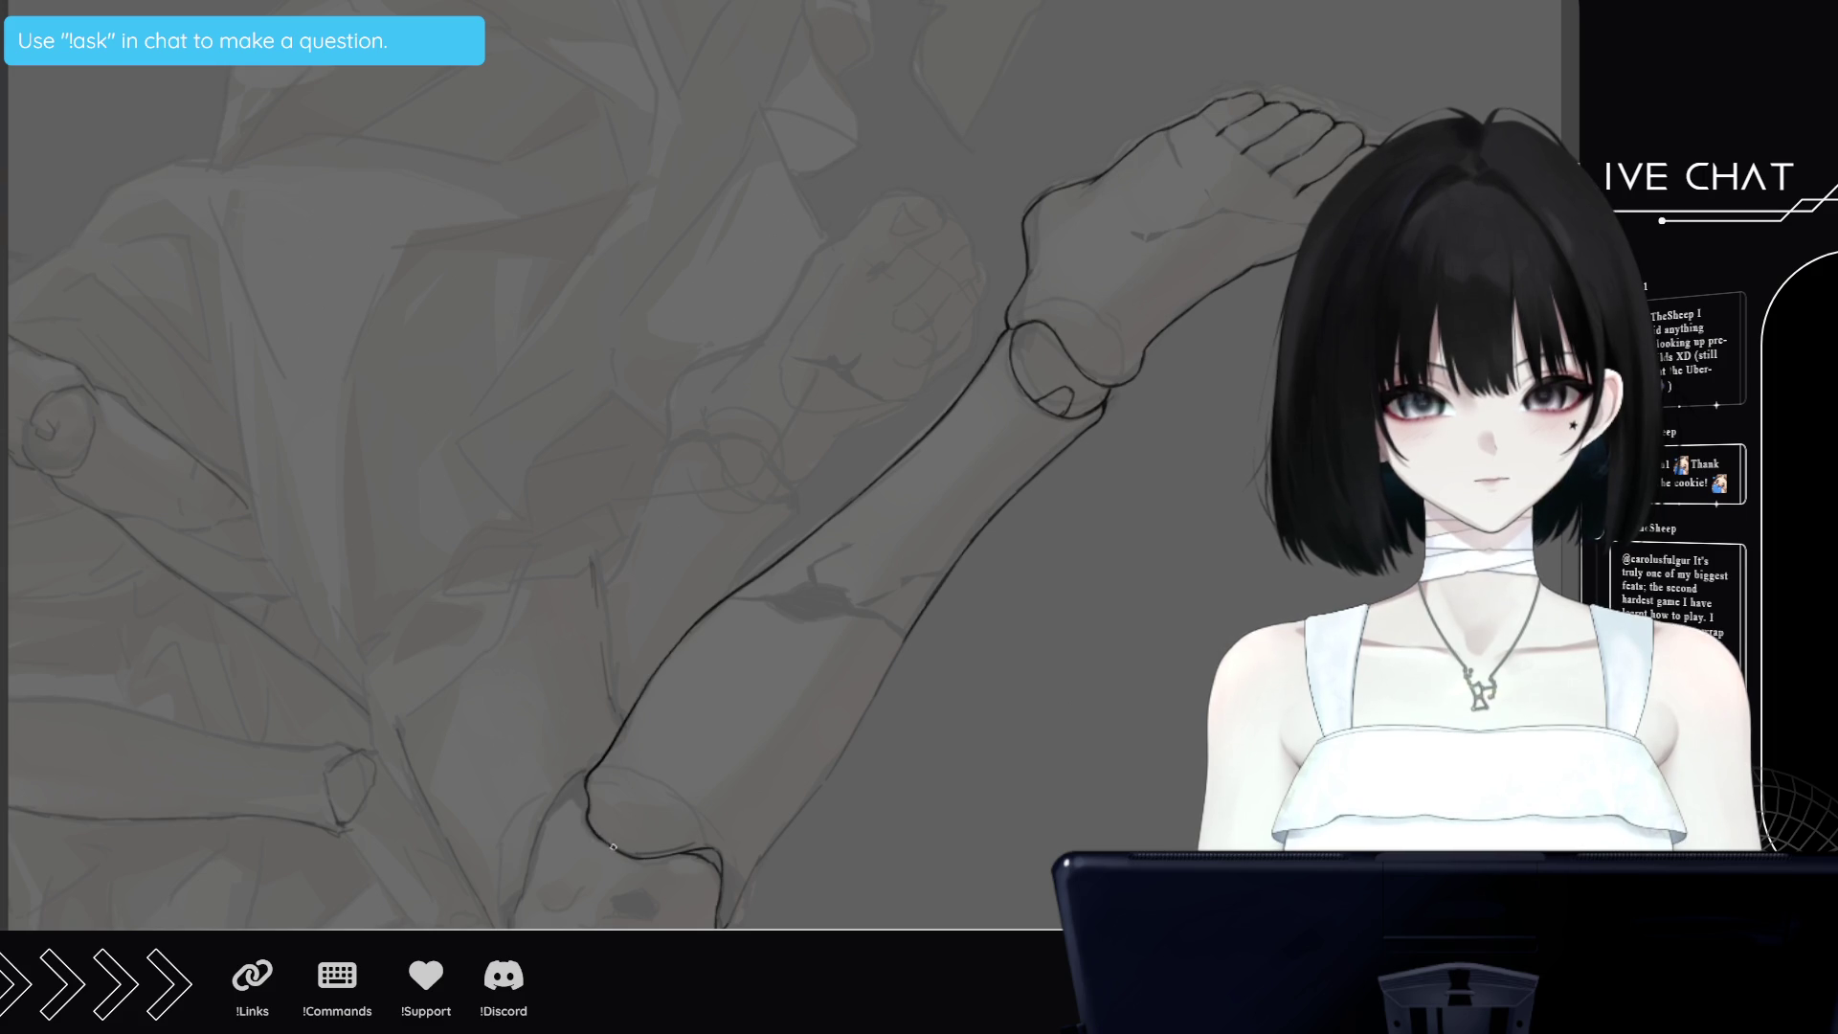
pyautogui.scroll(5, 604, 339)
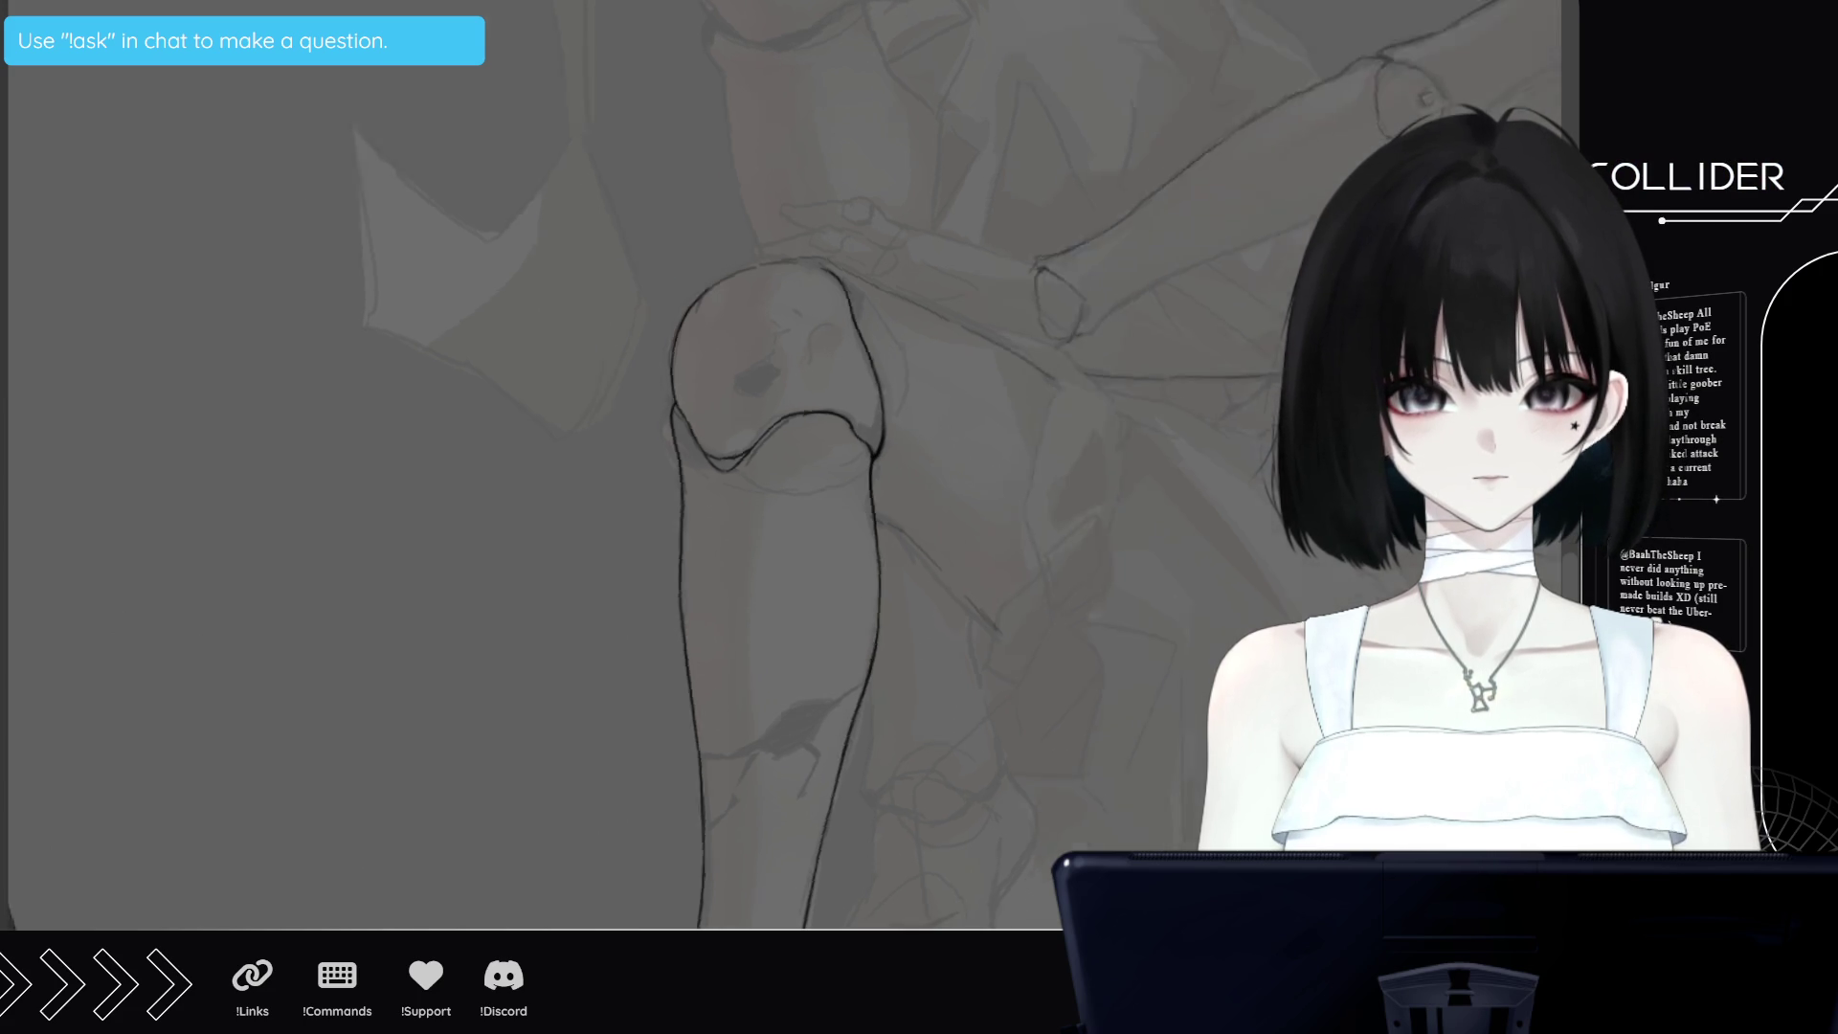
pyautogui.moveTo(897, 325); pyautogui.dragTo(394, 632)
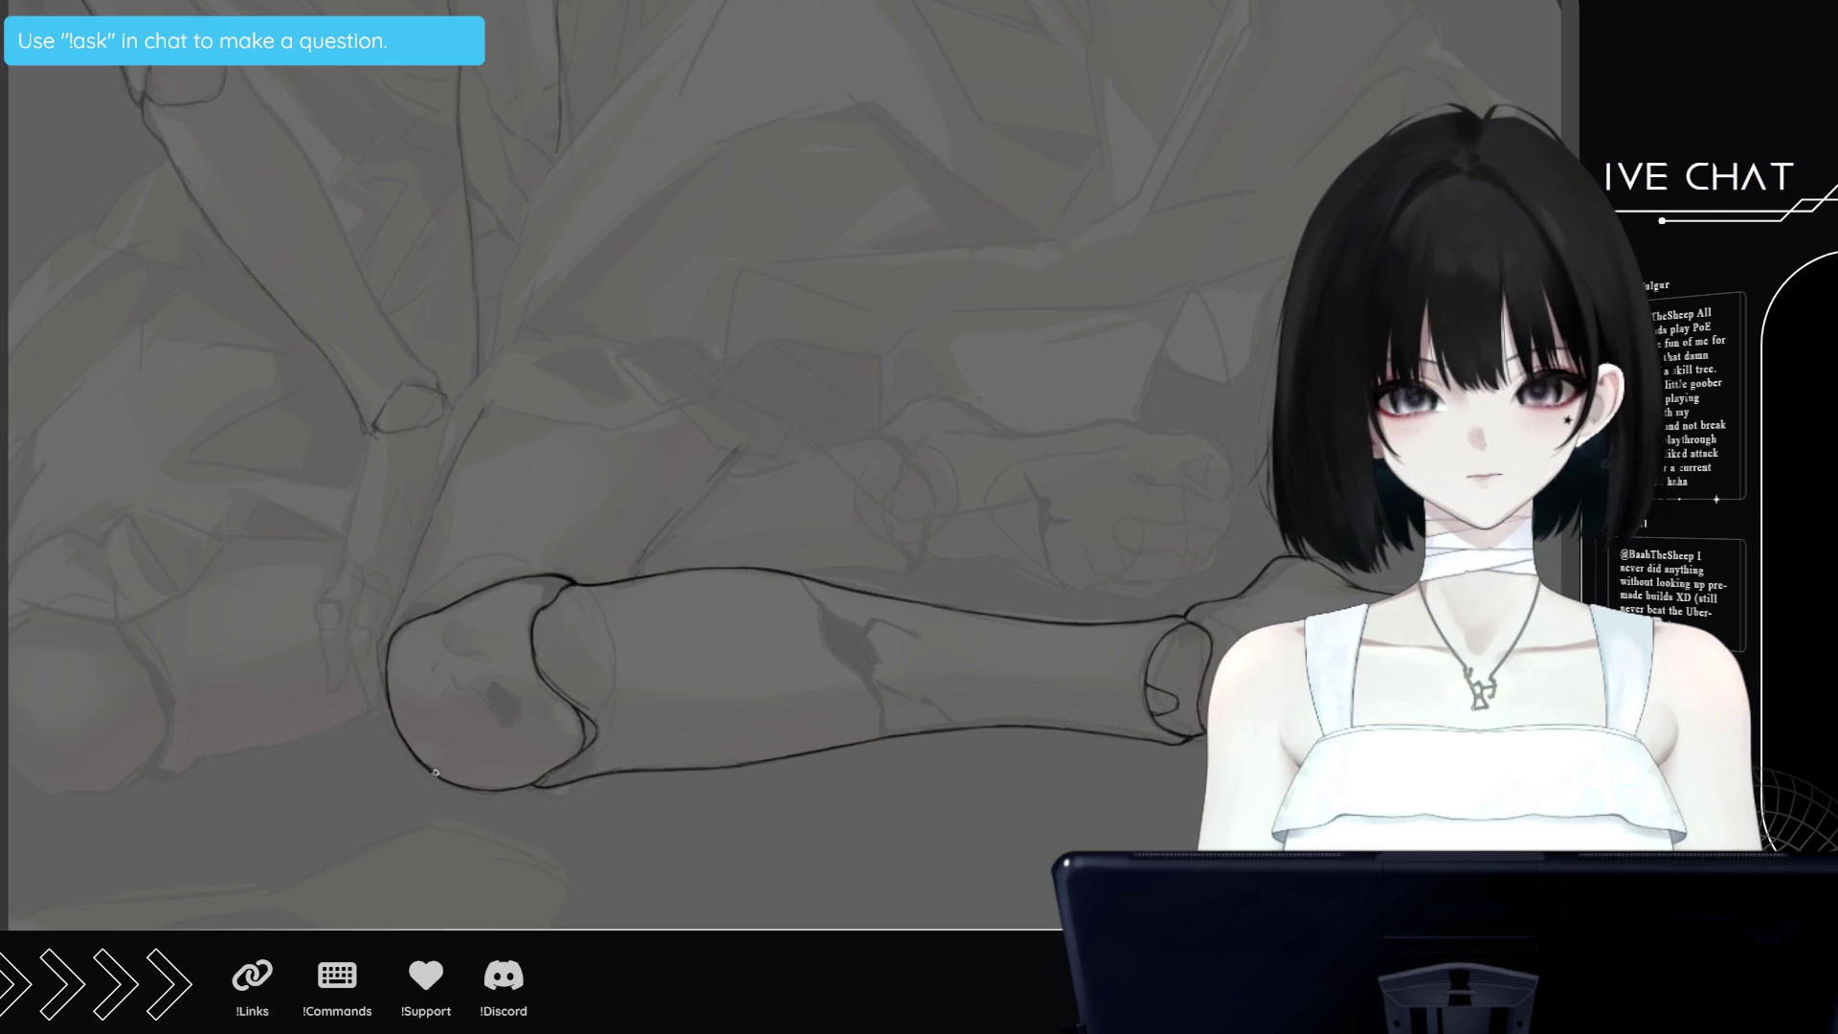
# Zoom out to the full illustration, then zoom back in close on the inked shin
pyautogui.scroll(-3, 670, 459)
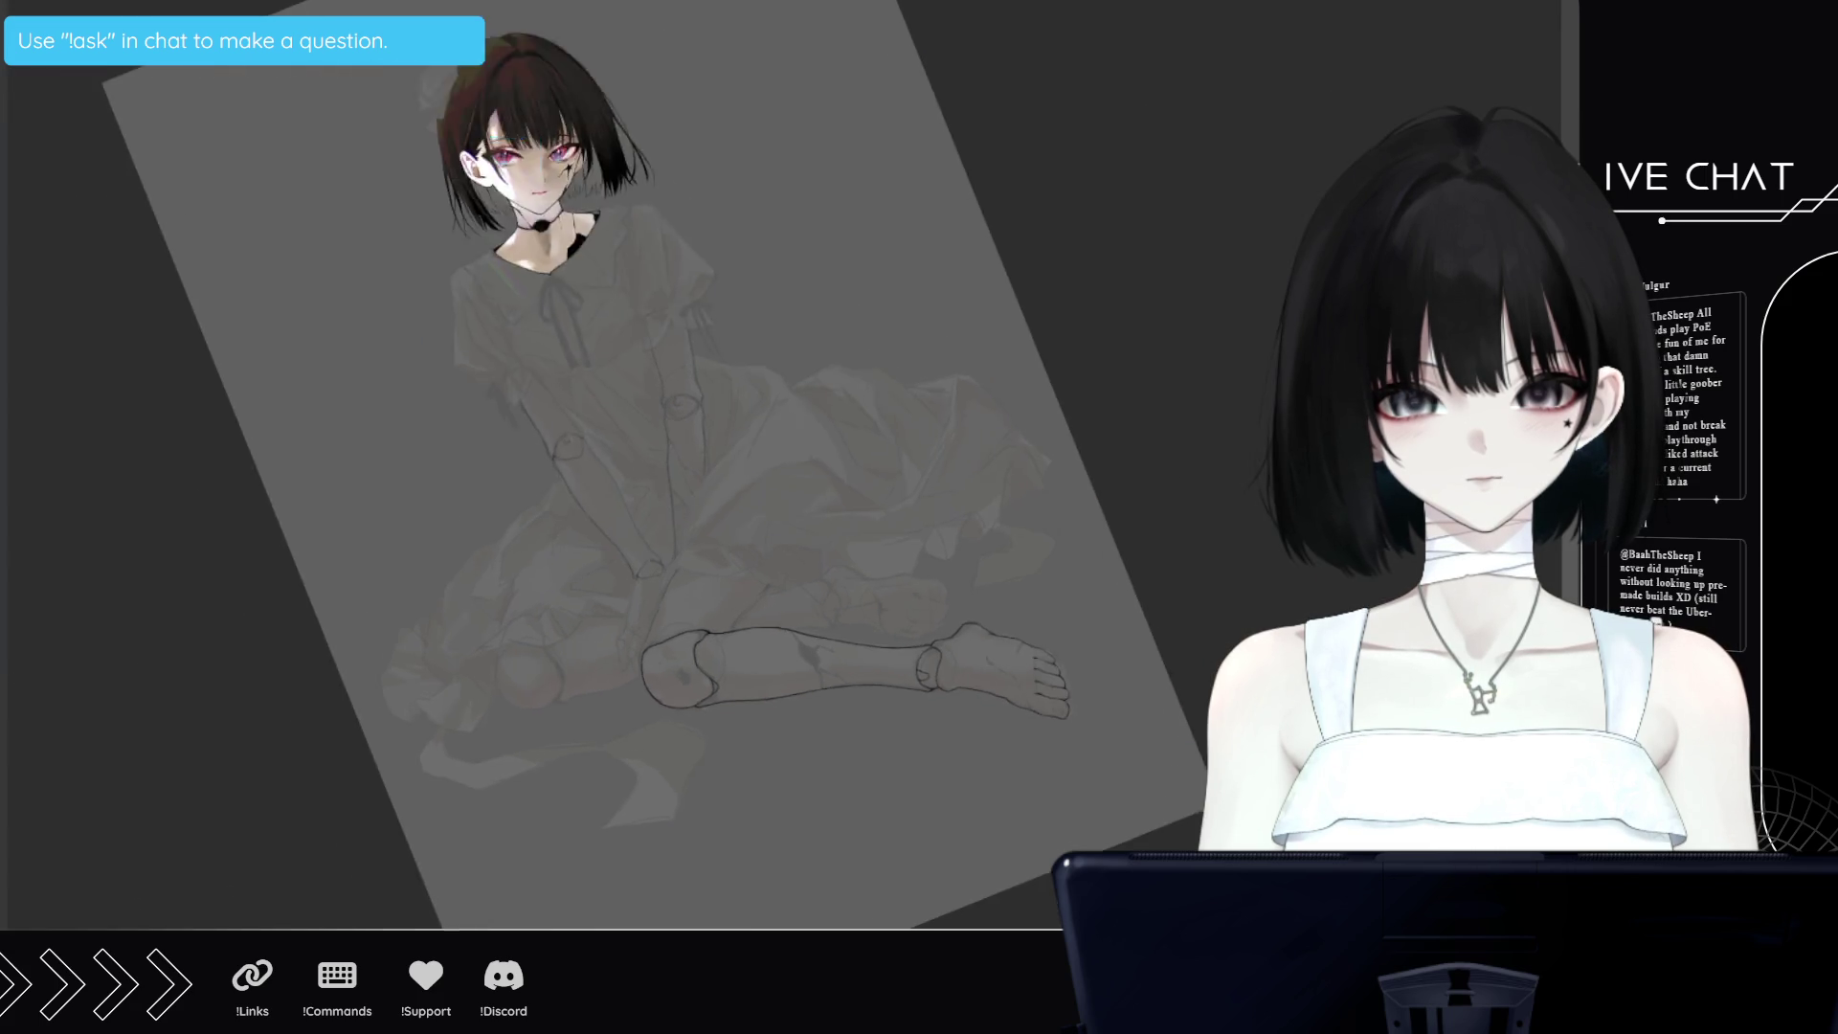
pyautogui.scroll(-1, 670, 459)
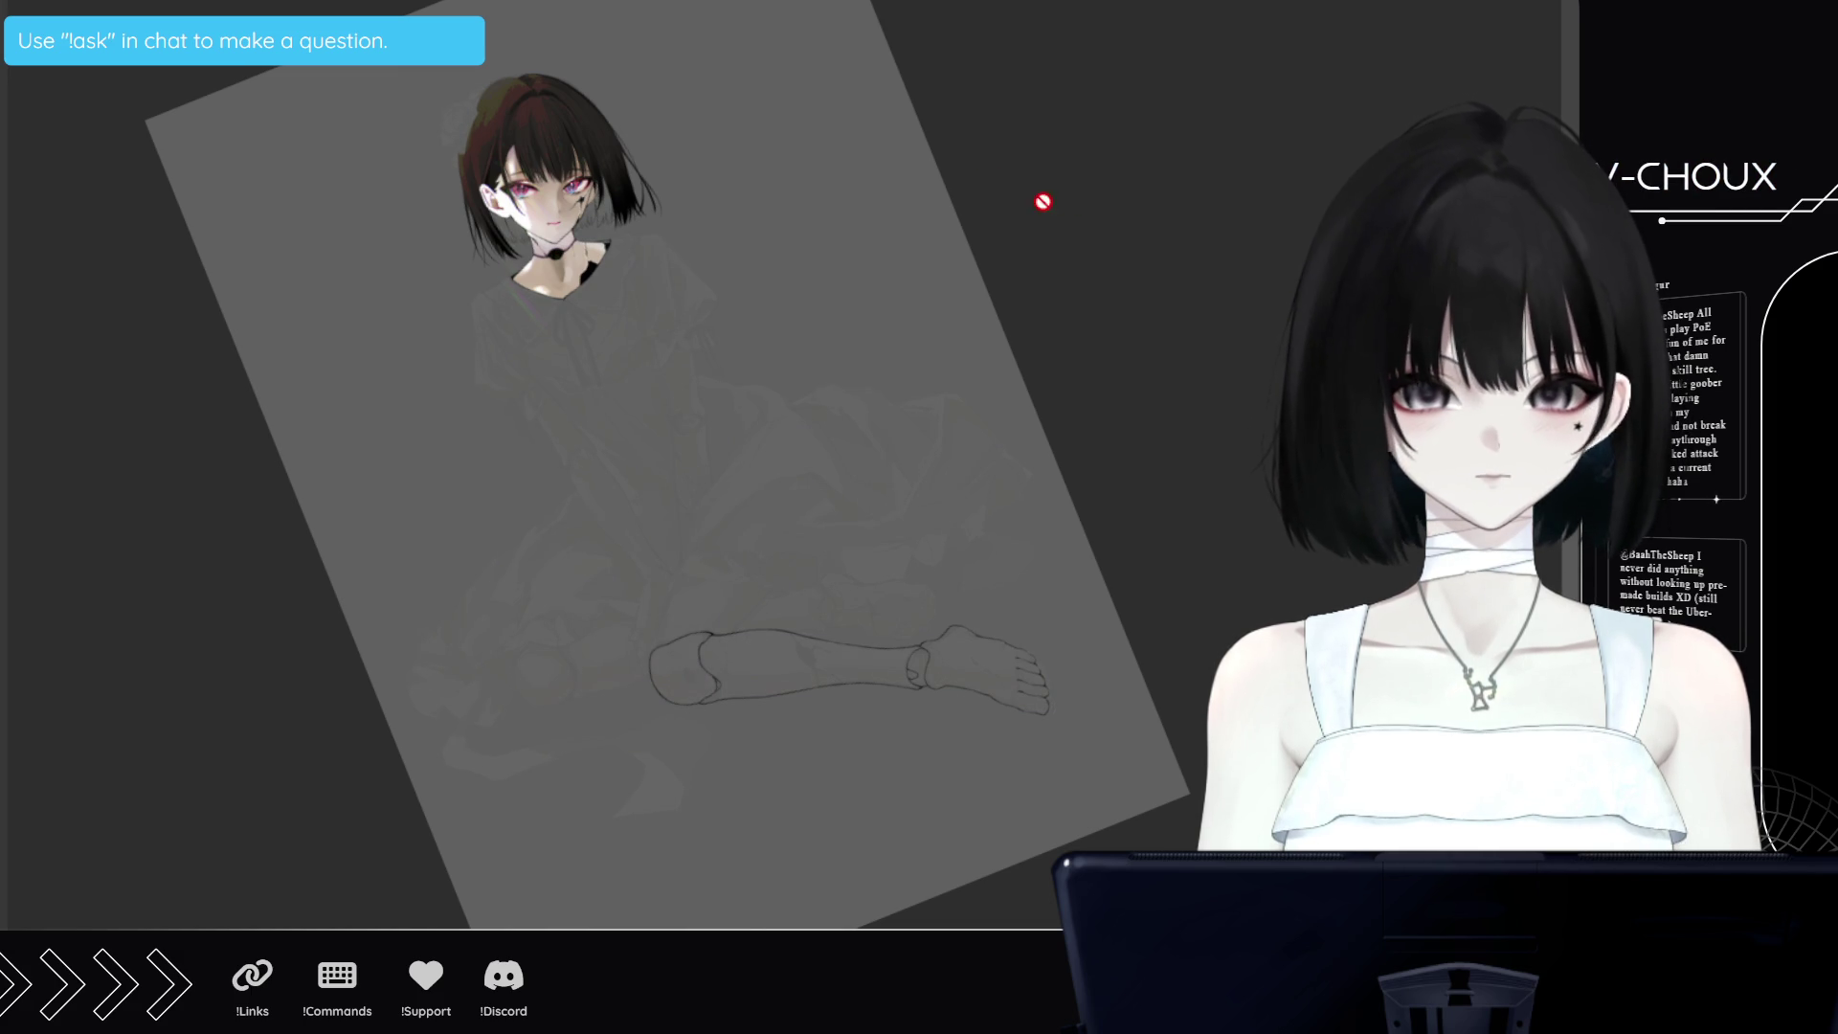
pyautogui.scroll(3, 636, 316)
pyautogui.scroll(-3, 643, 298)
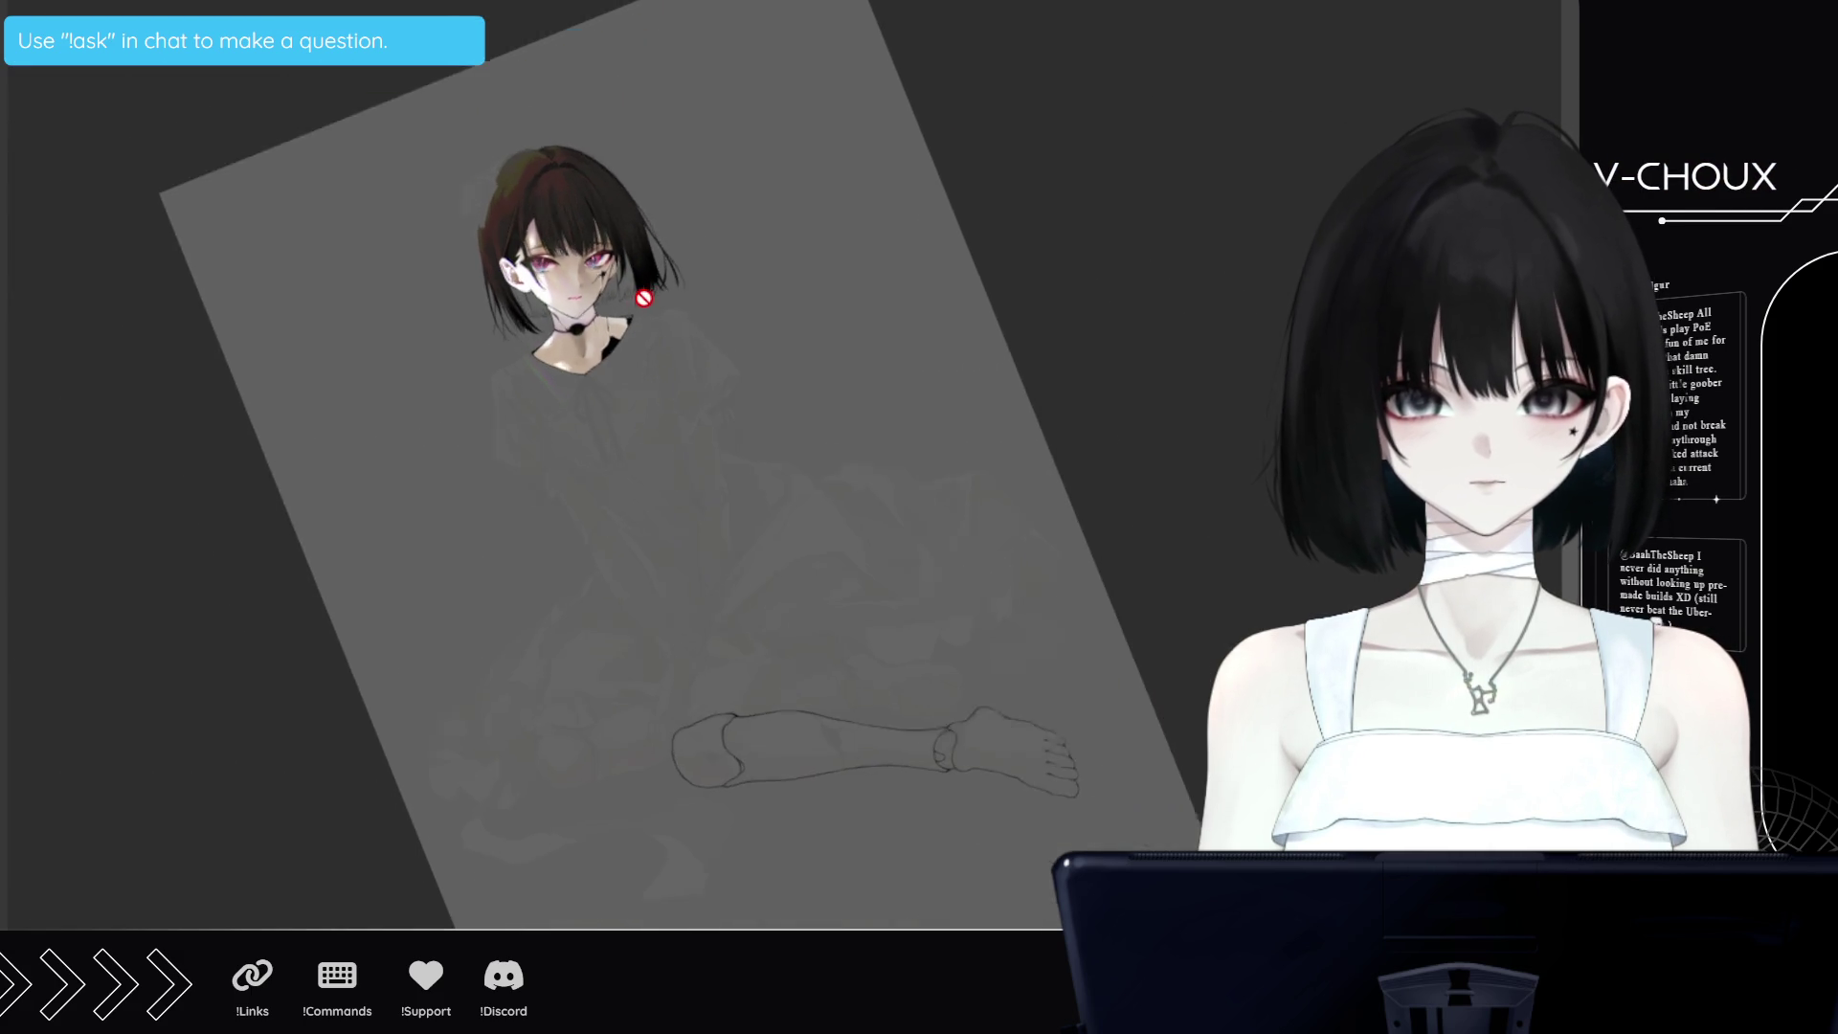
pyautogui.scroll(3, 1009, 743)
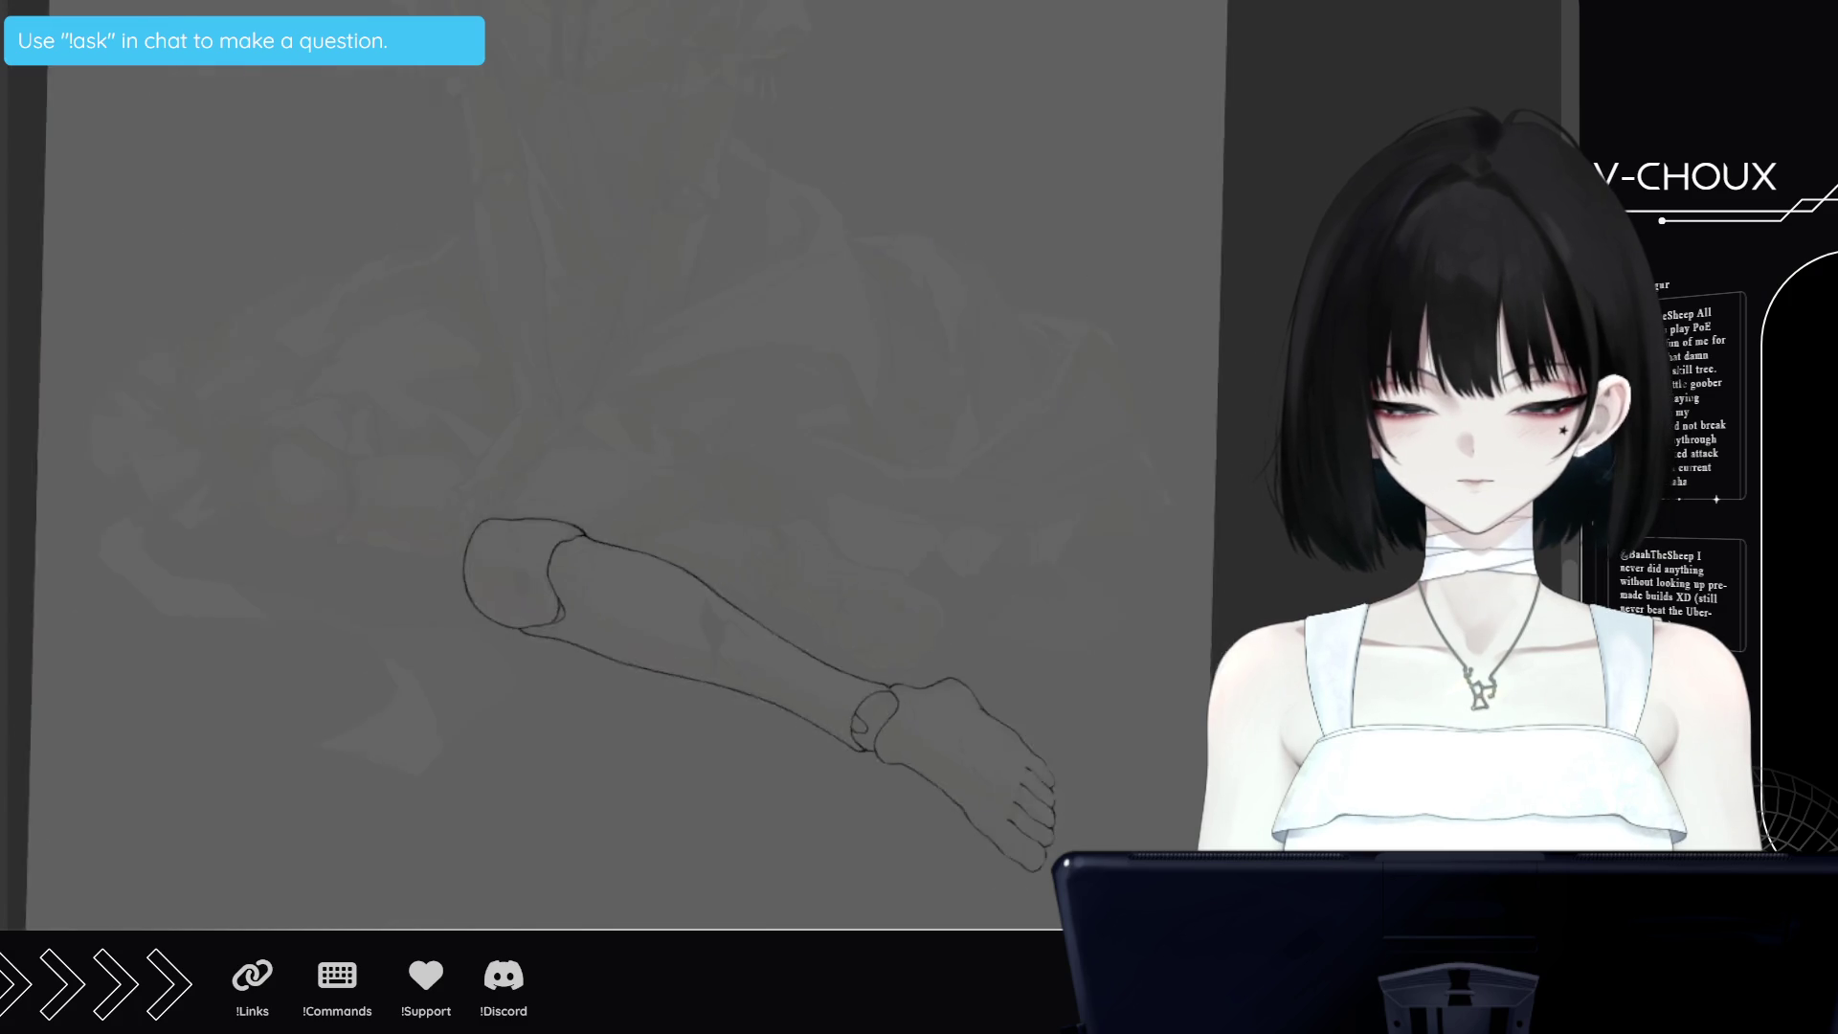
pyautogui.scroll(3, 817, 742)
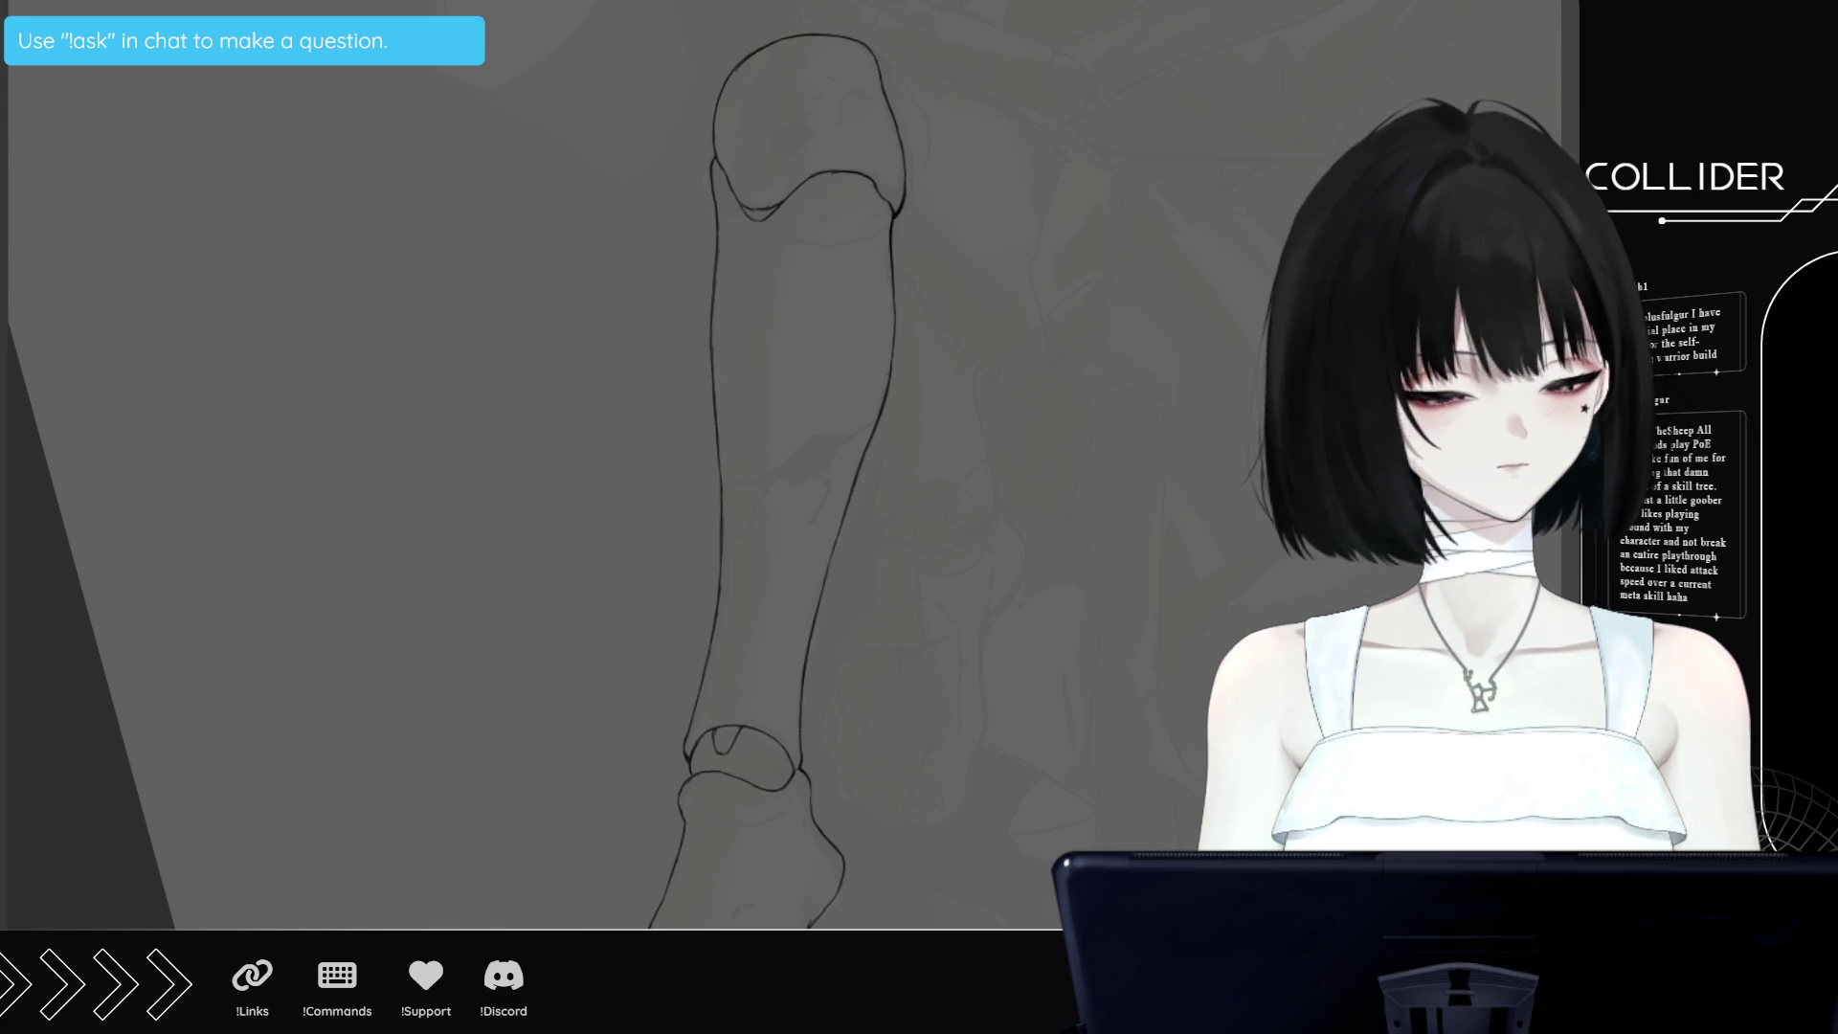
# Zoom in and rotate the view so the shin leans the other way
pyautogui.scroll(1, 1572, 577)
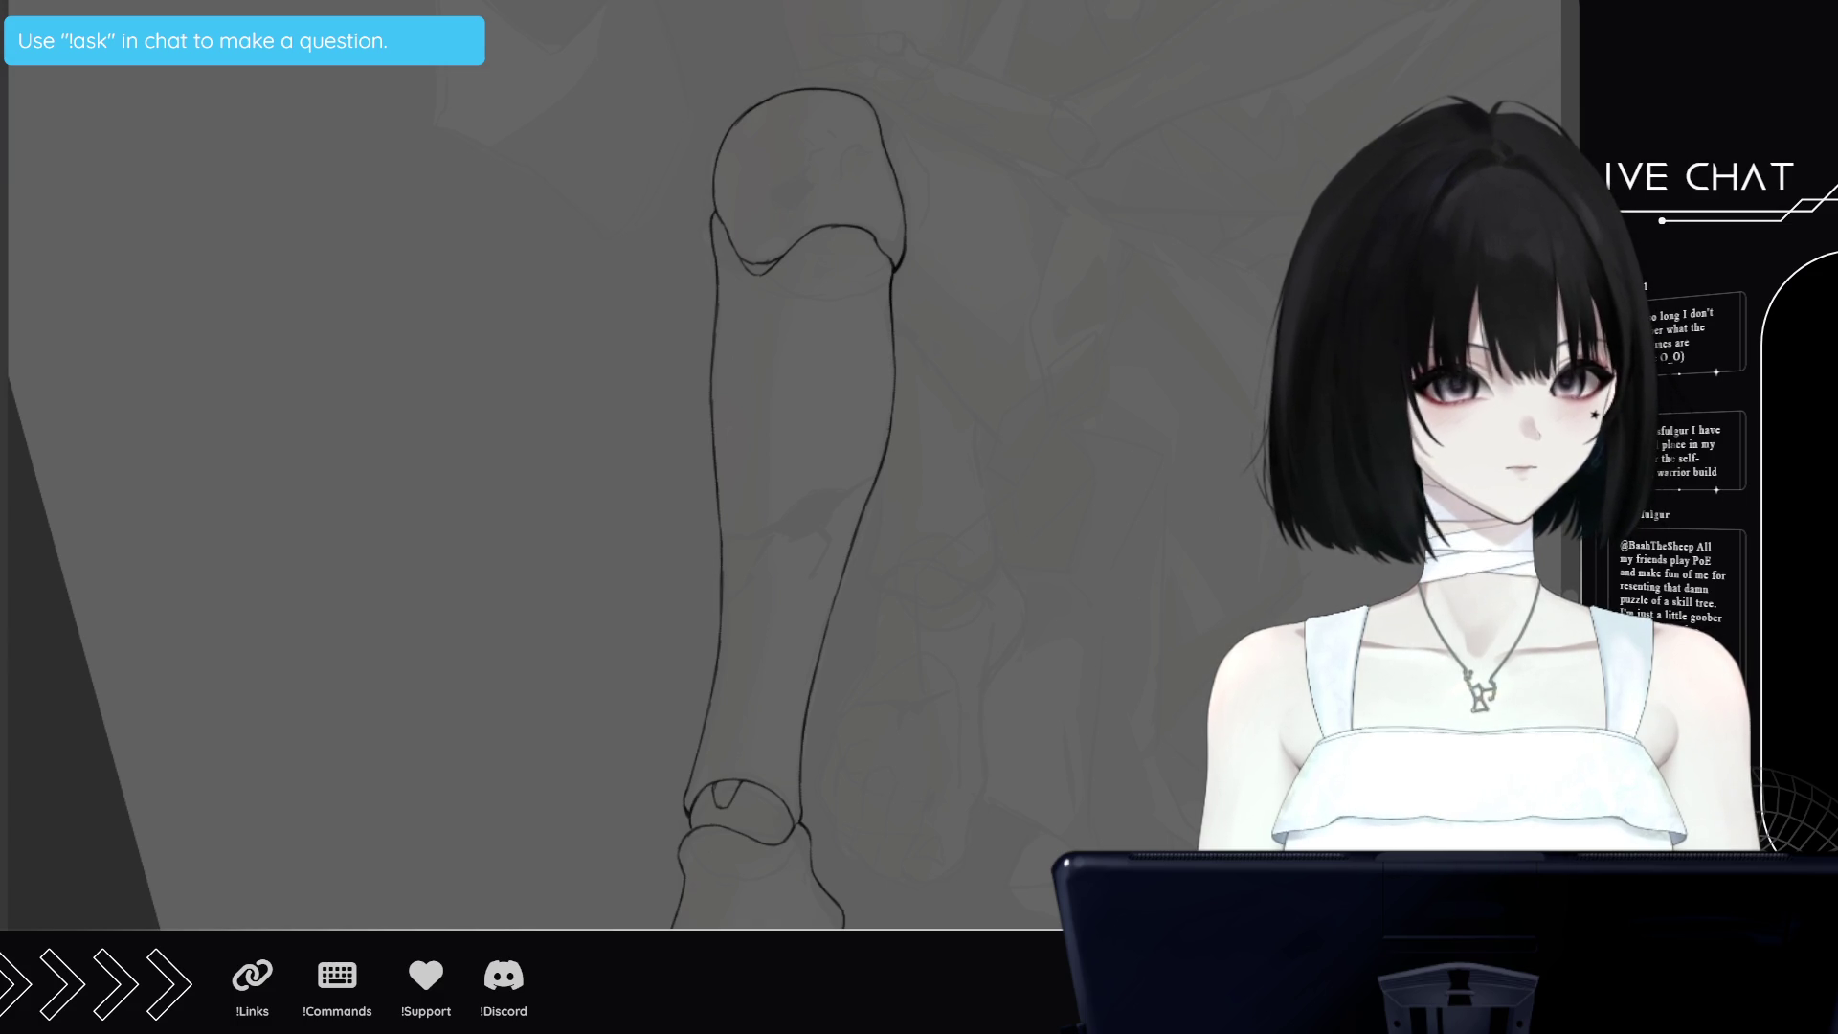
pyautogui.press('-')
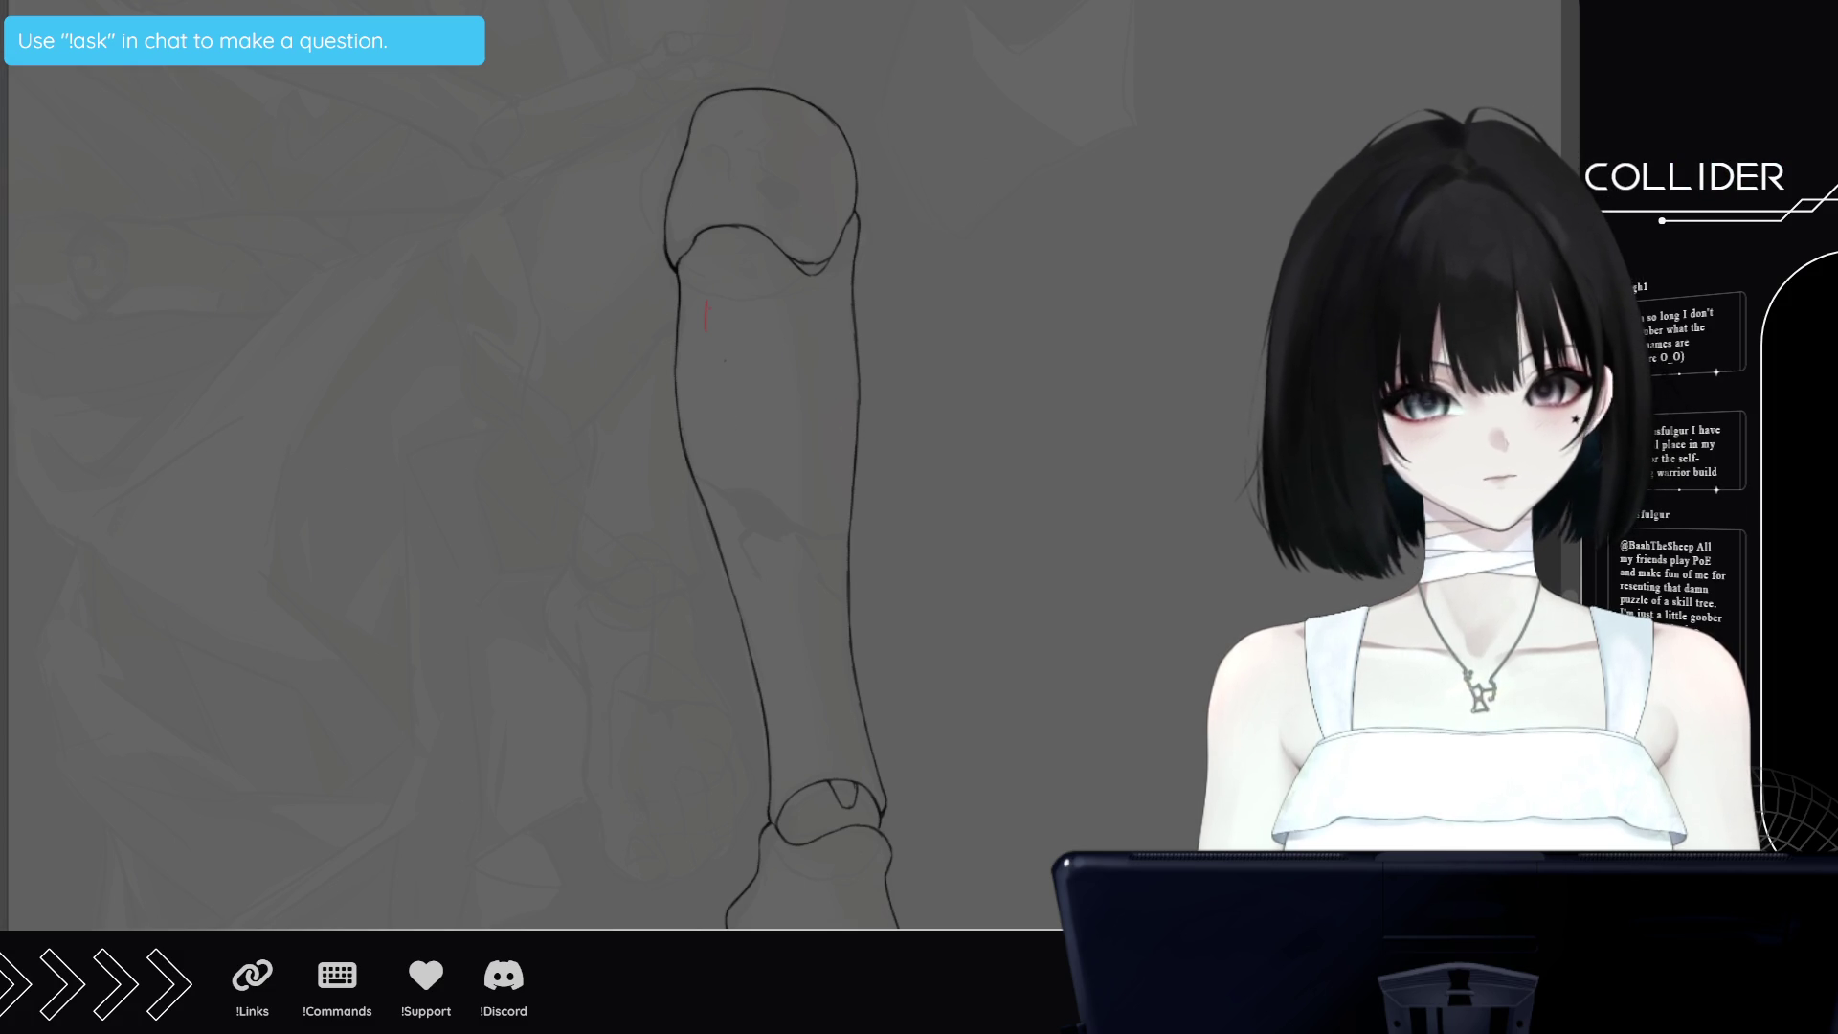
# Draw two red guide lines down the shin, shrink the brush, then lasso and deselect the strip
pyautogui.moveTo(705, 288); pyautogui.dragTo(735, 531)
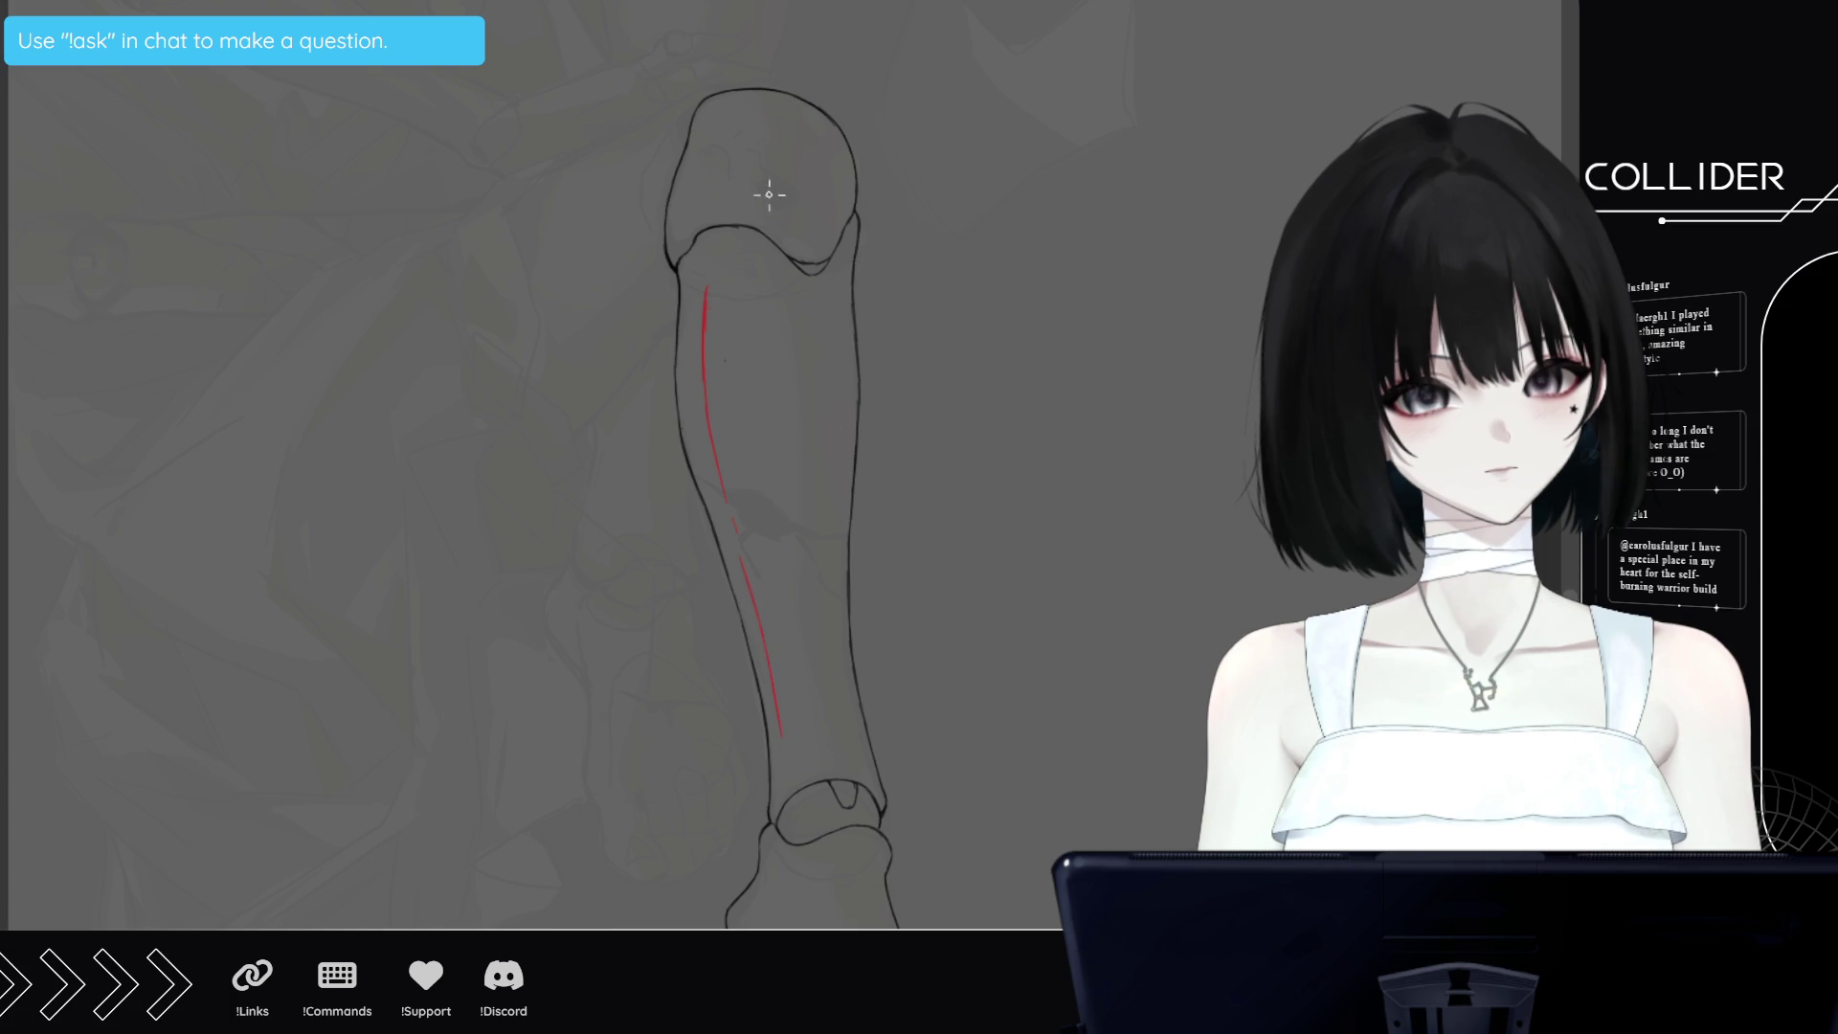
pyautogui.moveTo(750, 287)
pyautogui.mouseDown()
pyautogui.moveTo(742, 407)
pyautogui.moveTo(775, 574)
pyautogui.mouseUp()
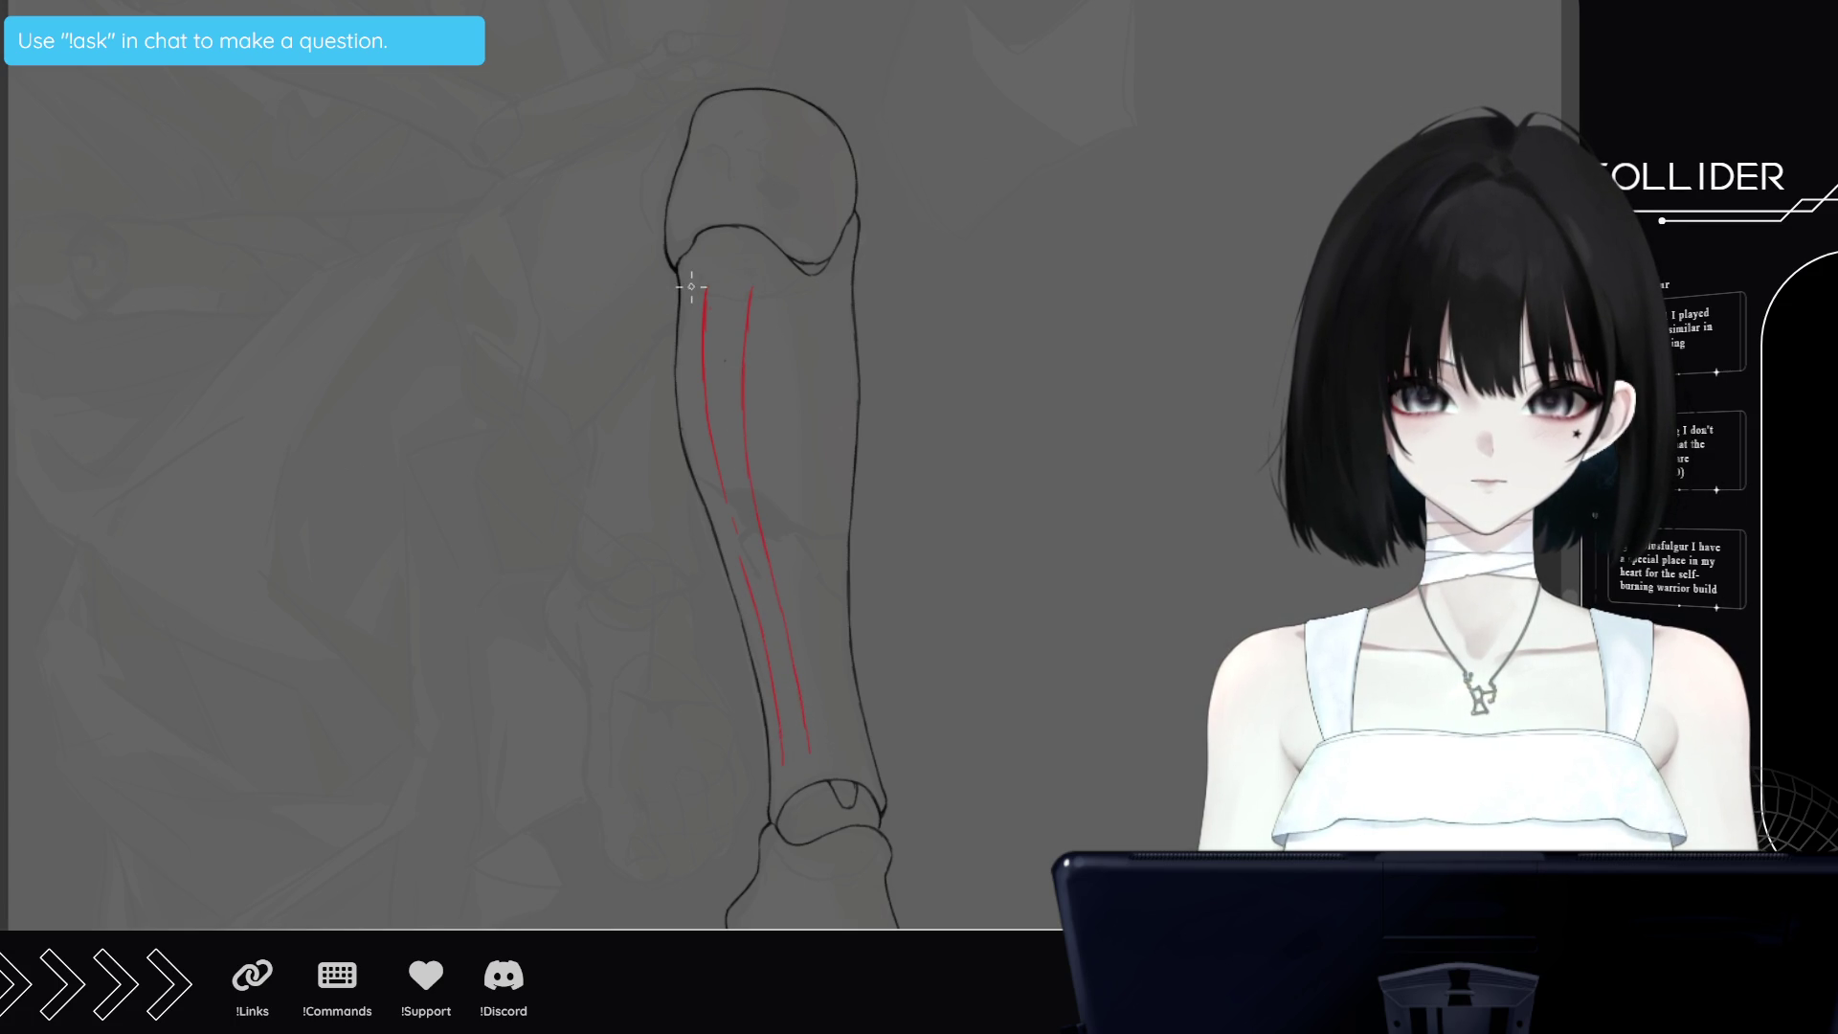
pyautogui.moveTo(783, 660); pyautogui.dragTo(728, 660)
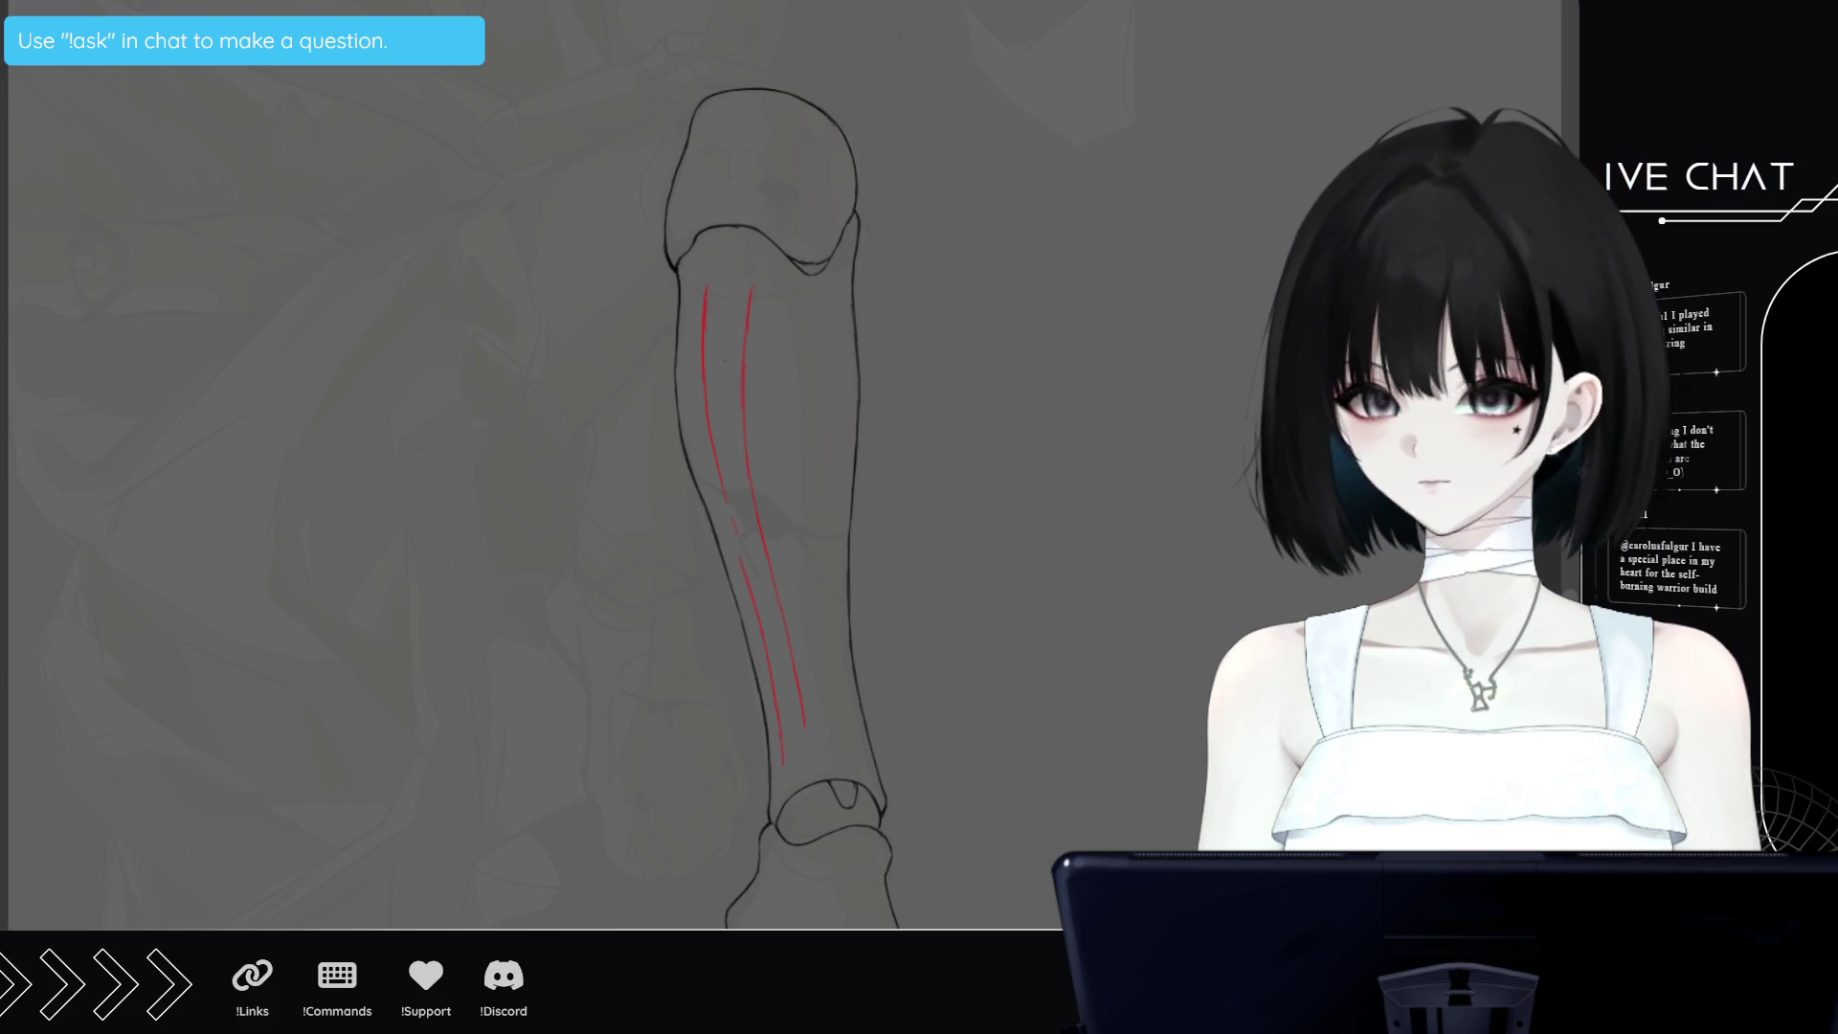
pyautogui.moveTo(702, 268)
pyautogui.mouseDown()
pyautogui.moveTo(775, 676)
pyautogui.moveTo(756, 244)
pyautogui.mouseUp()
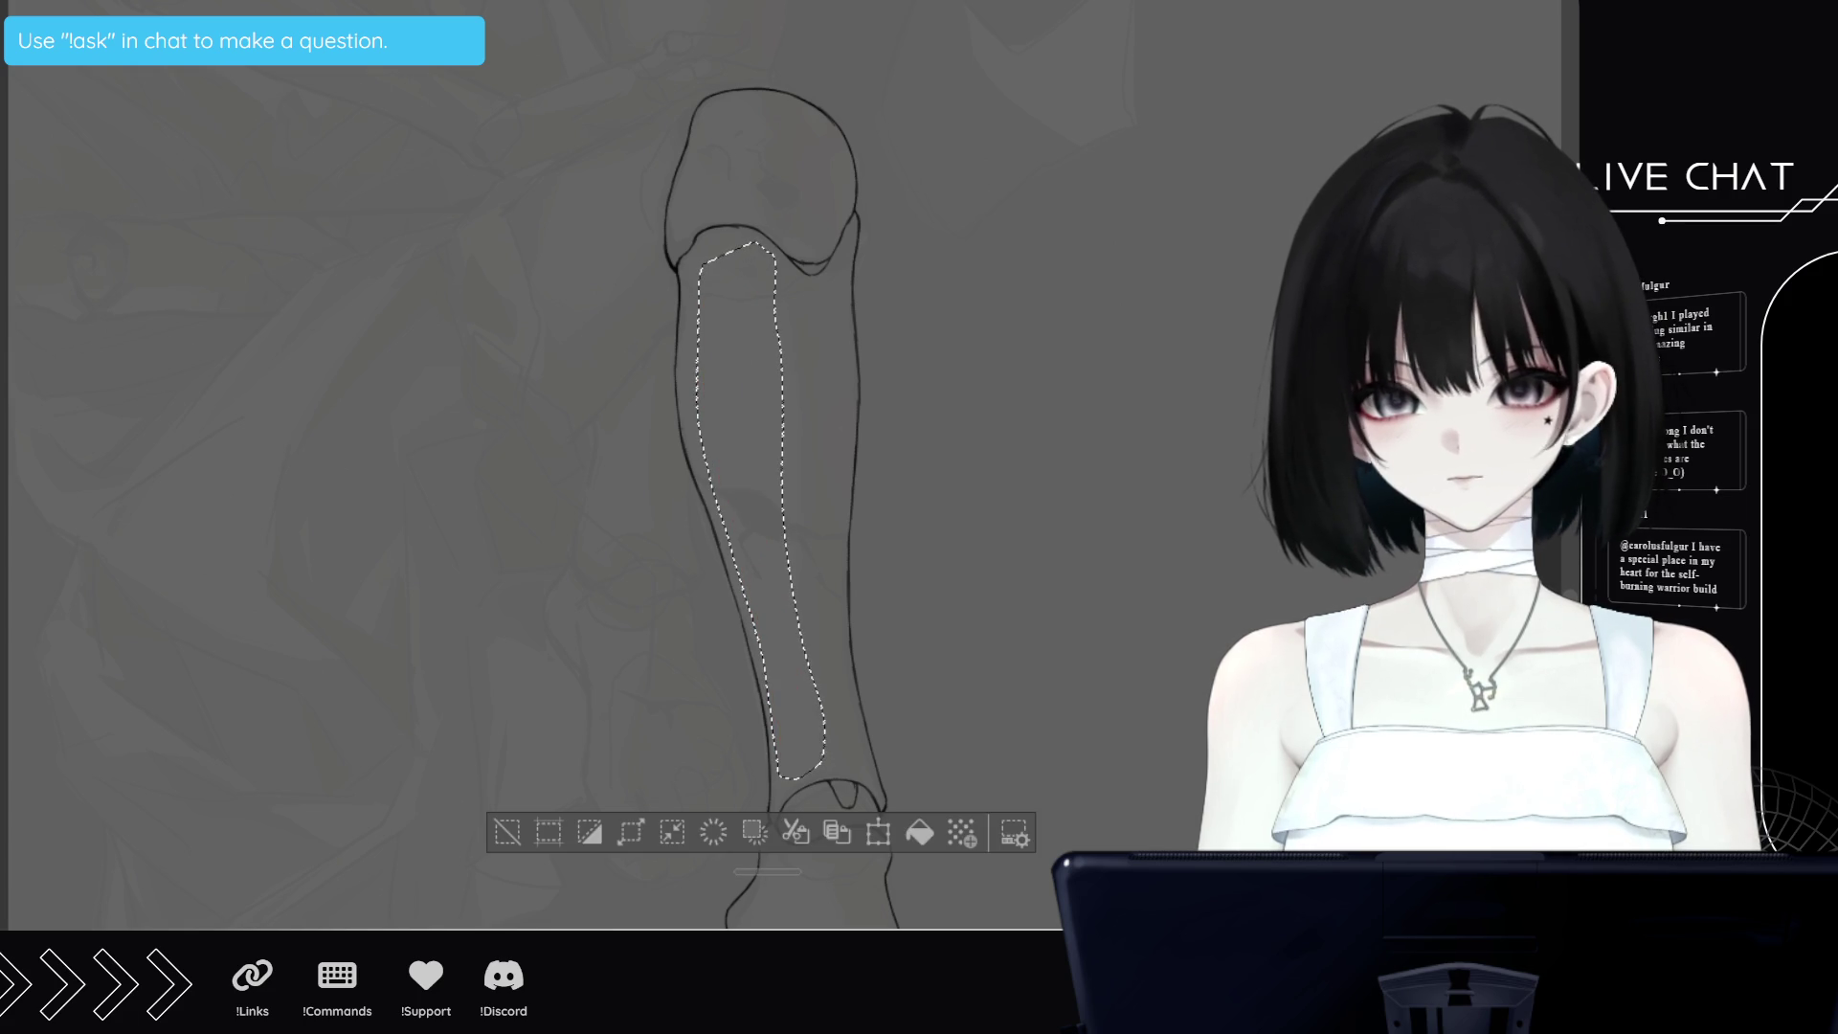
pyautogui.click(507, 832)
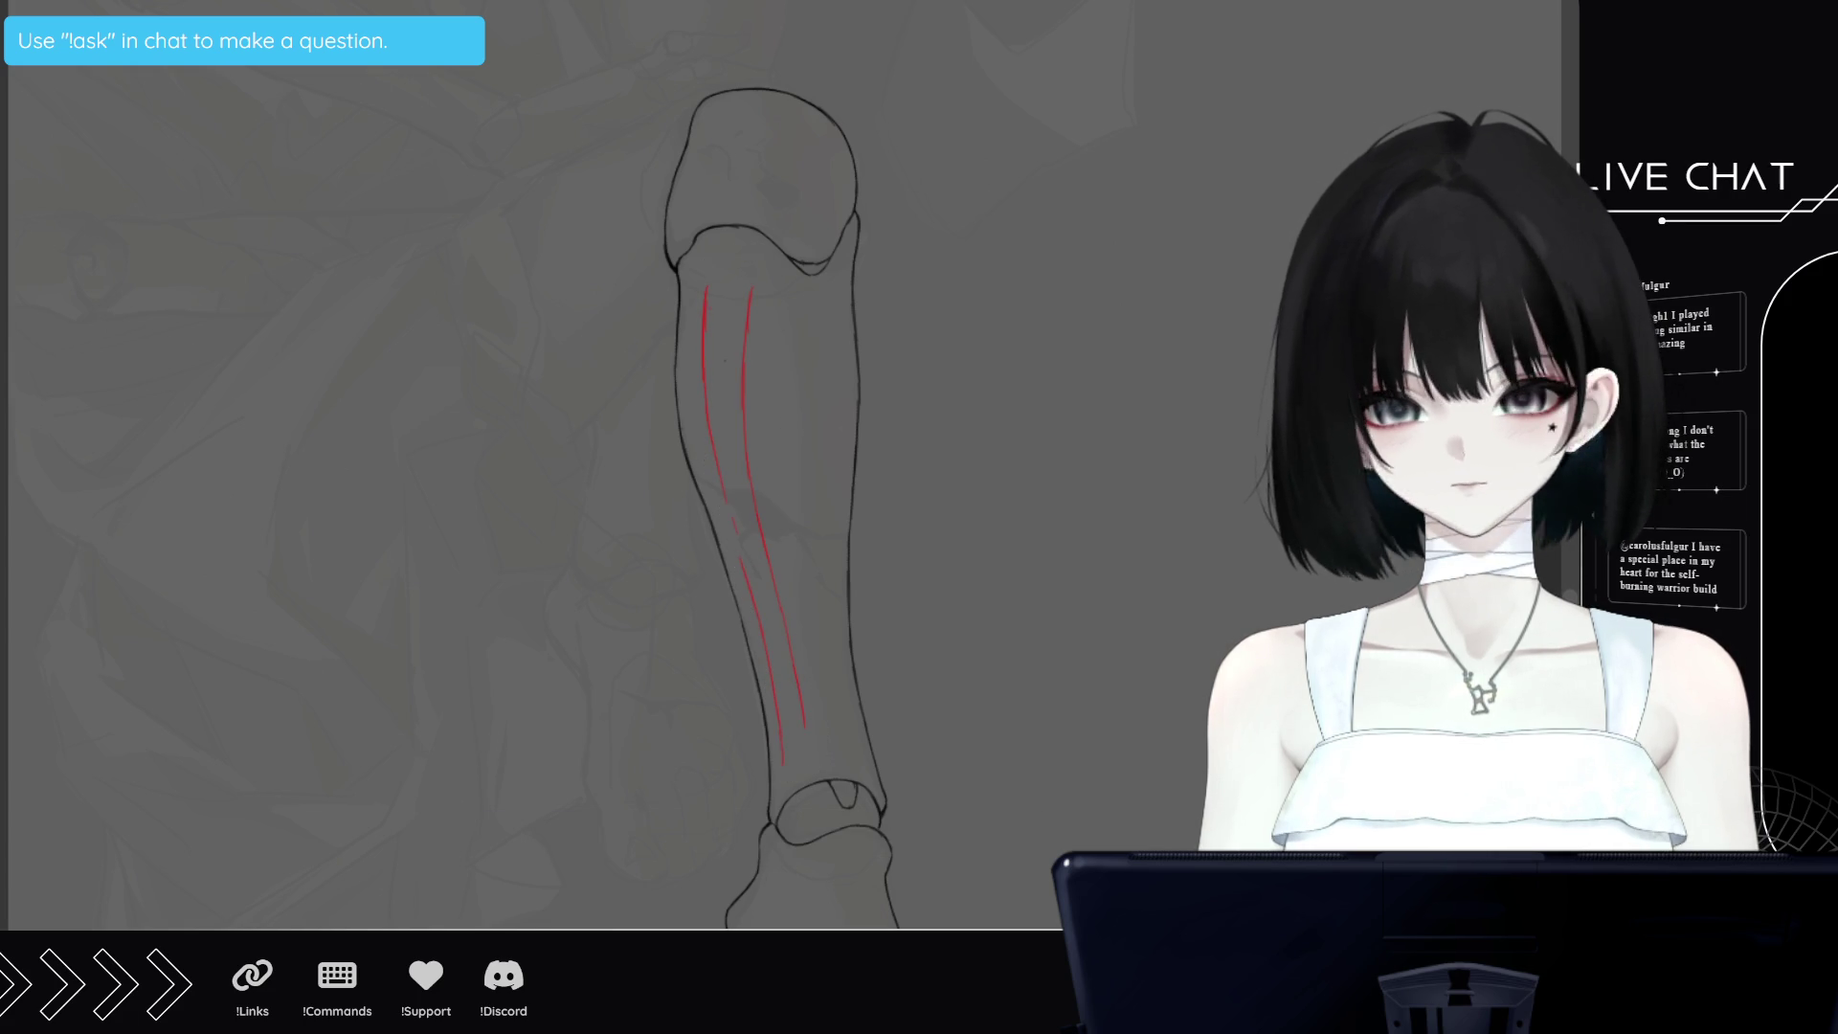
# Push the red guide lines with Liquify so they curve along the shin
pyautogui.moveTo(722, 327)
pyautogui.mouseDown()
pyautogui.moveTo(797, 791)
pyautogui.moveTo(740, 241)
pyautogui.moveTo(804, 327)
pyautogui.moveTo(797, 399)
pyautogui.moveTo(867, 694)
pyautogui.moveTo(801, 307)
pyautogui.mouseUp()
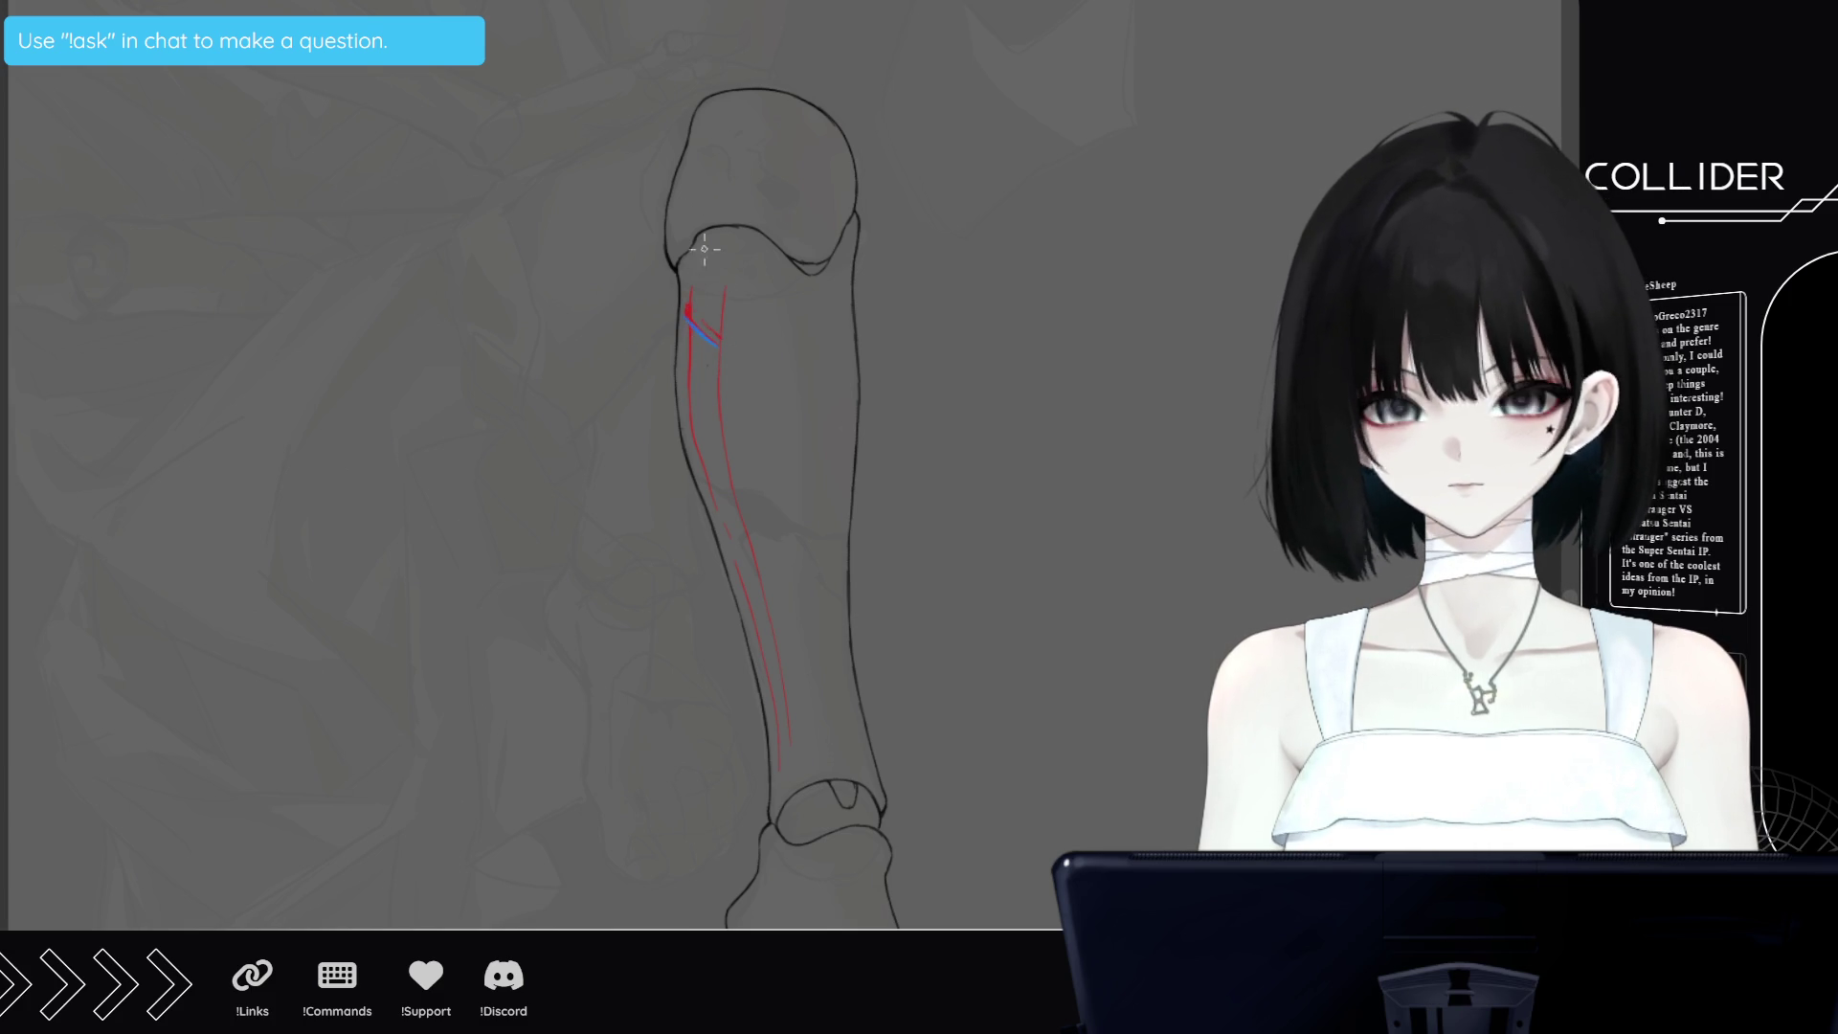
# Draw eight parallel blue diagonal strokes between the red guides, from the knee toward the ankle
pyautogui.moveTo(687, 310); pyautogui.dragTo(722, 344)
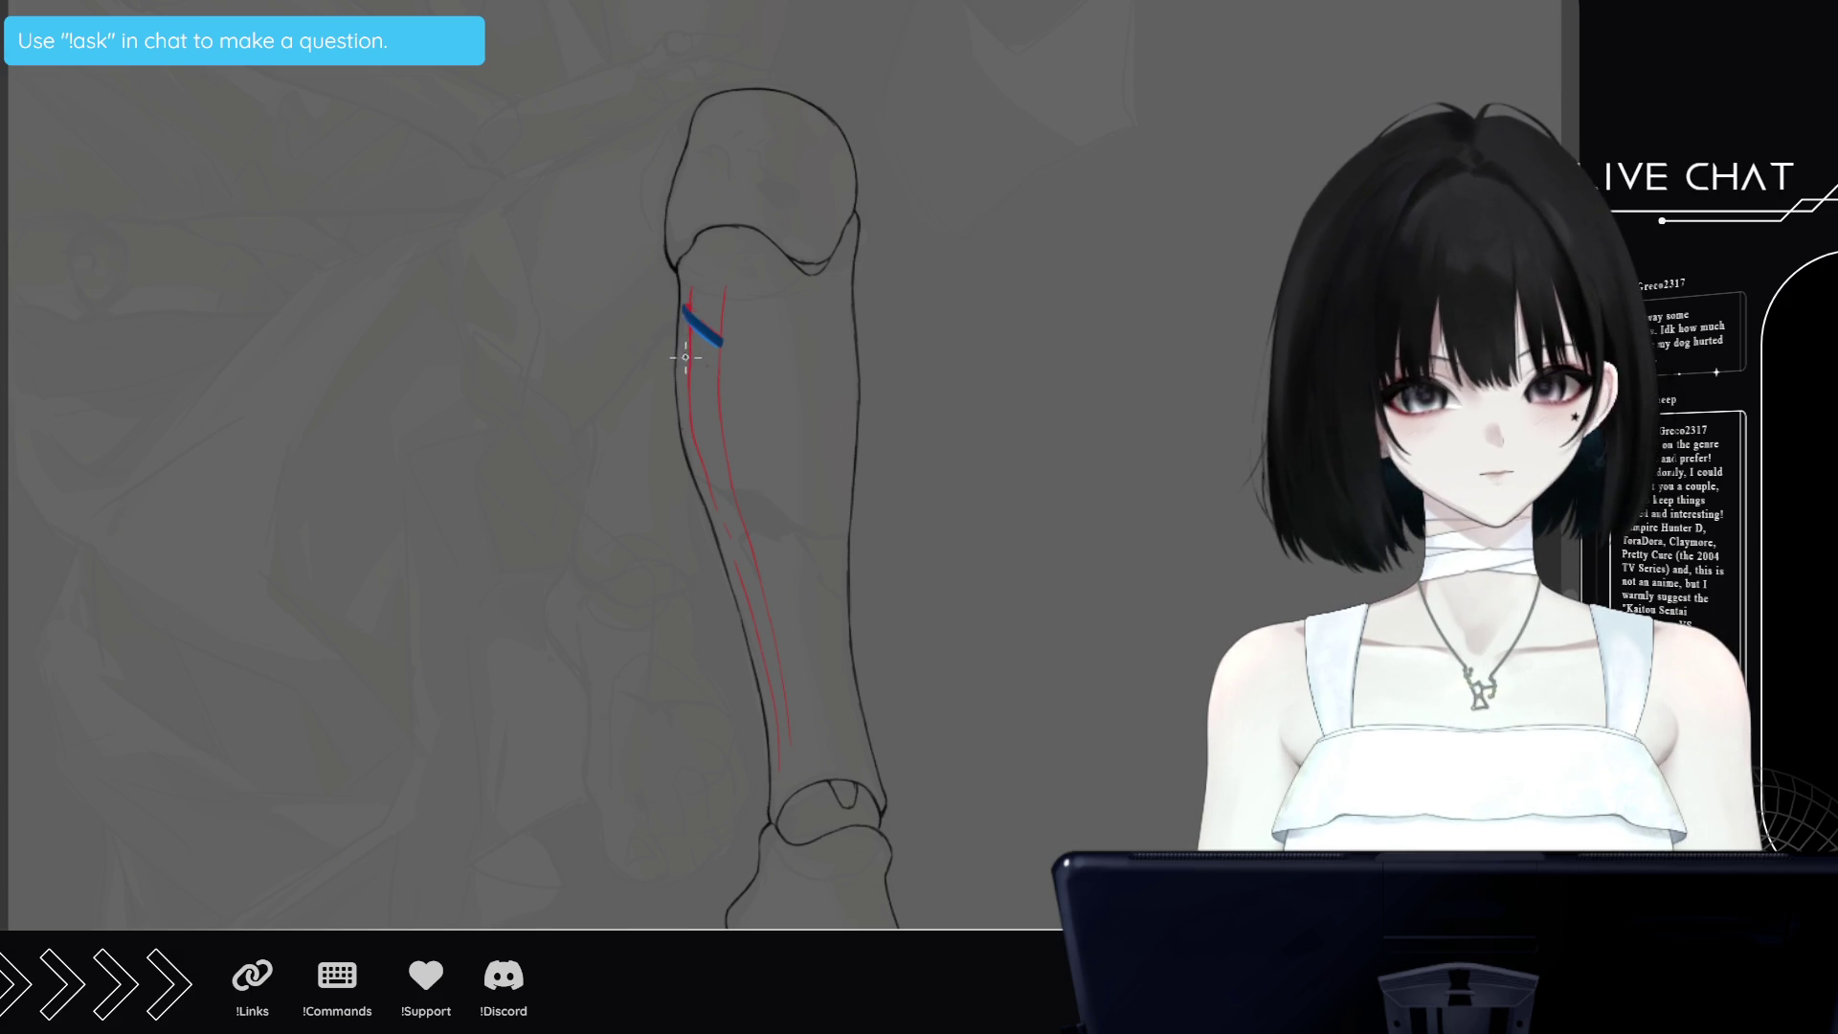
pyautogui.moveTo(684, 346); pyautogui.dragTo(716, 377)
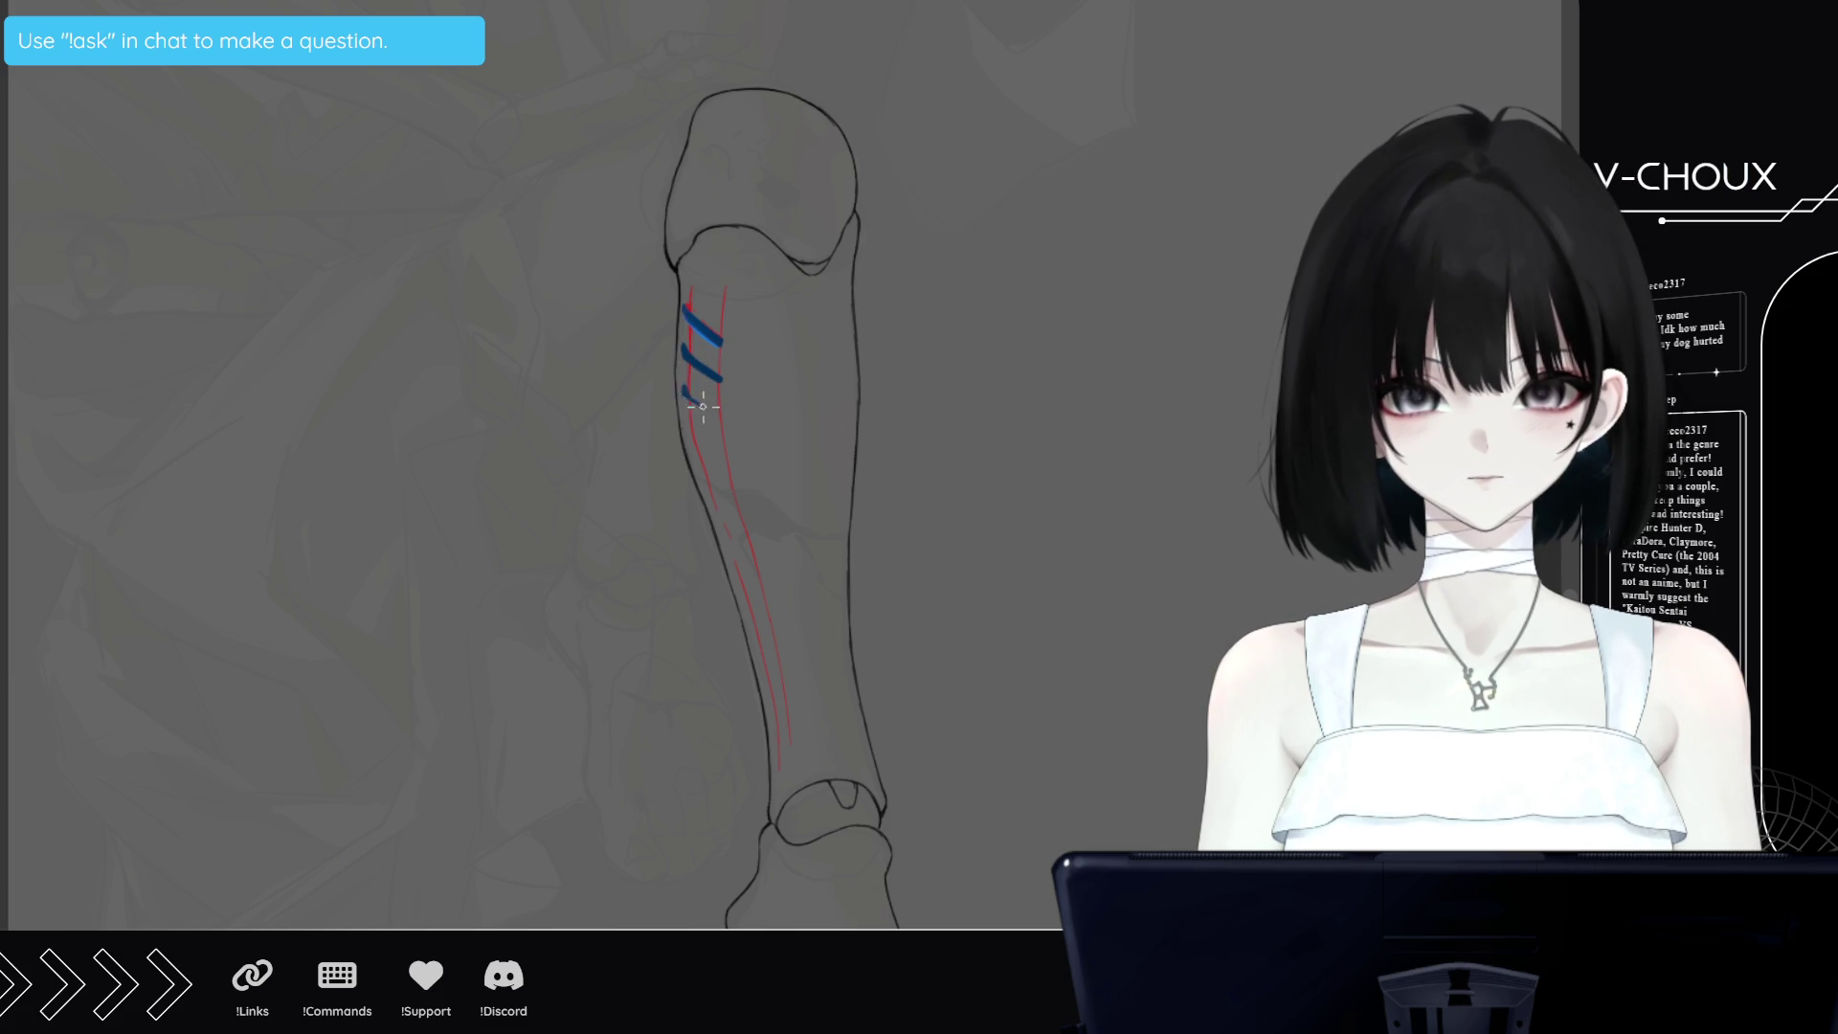
pyautogui.moveTo(703, 406); pyautogui.dragTo(716, 413)
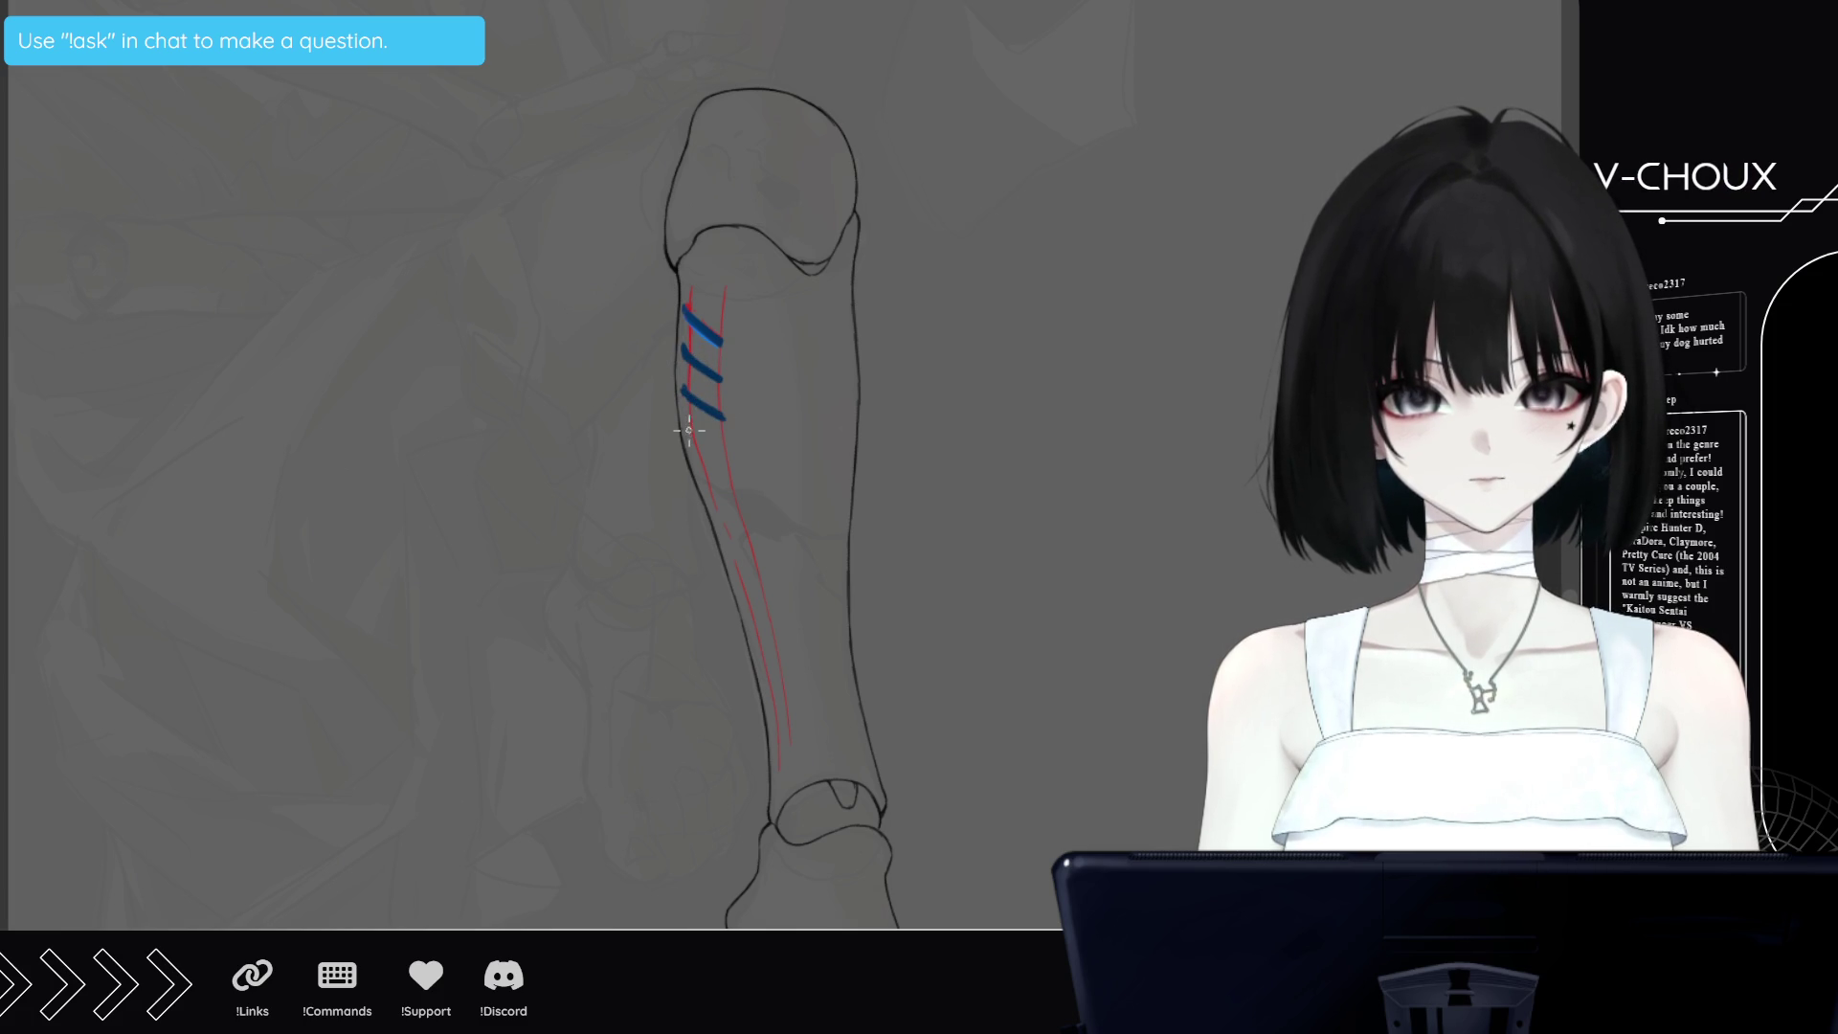
pyautogui.moveTo(707, 437); pyautogui.dragTo(721, 440)
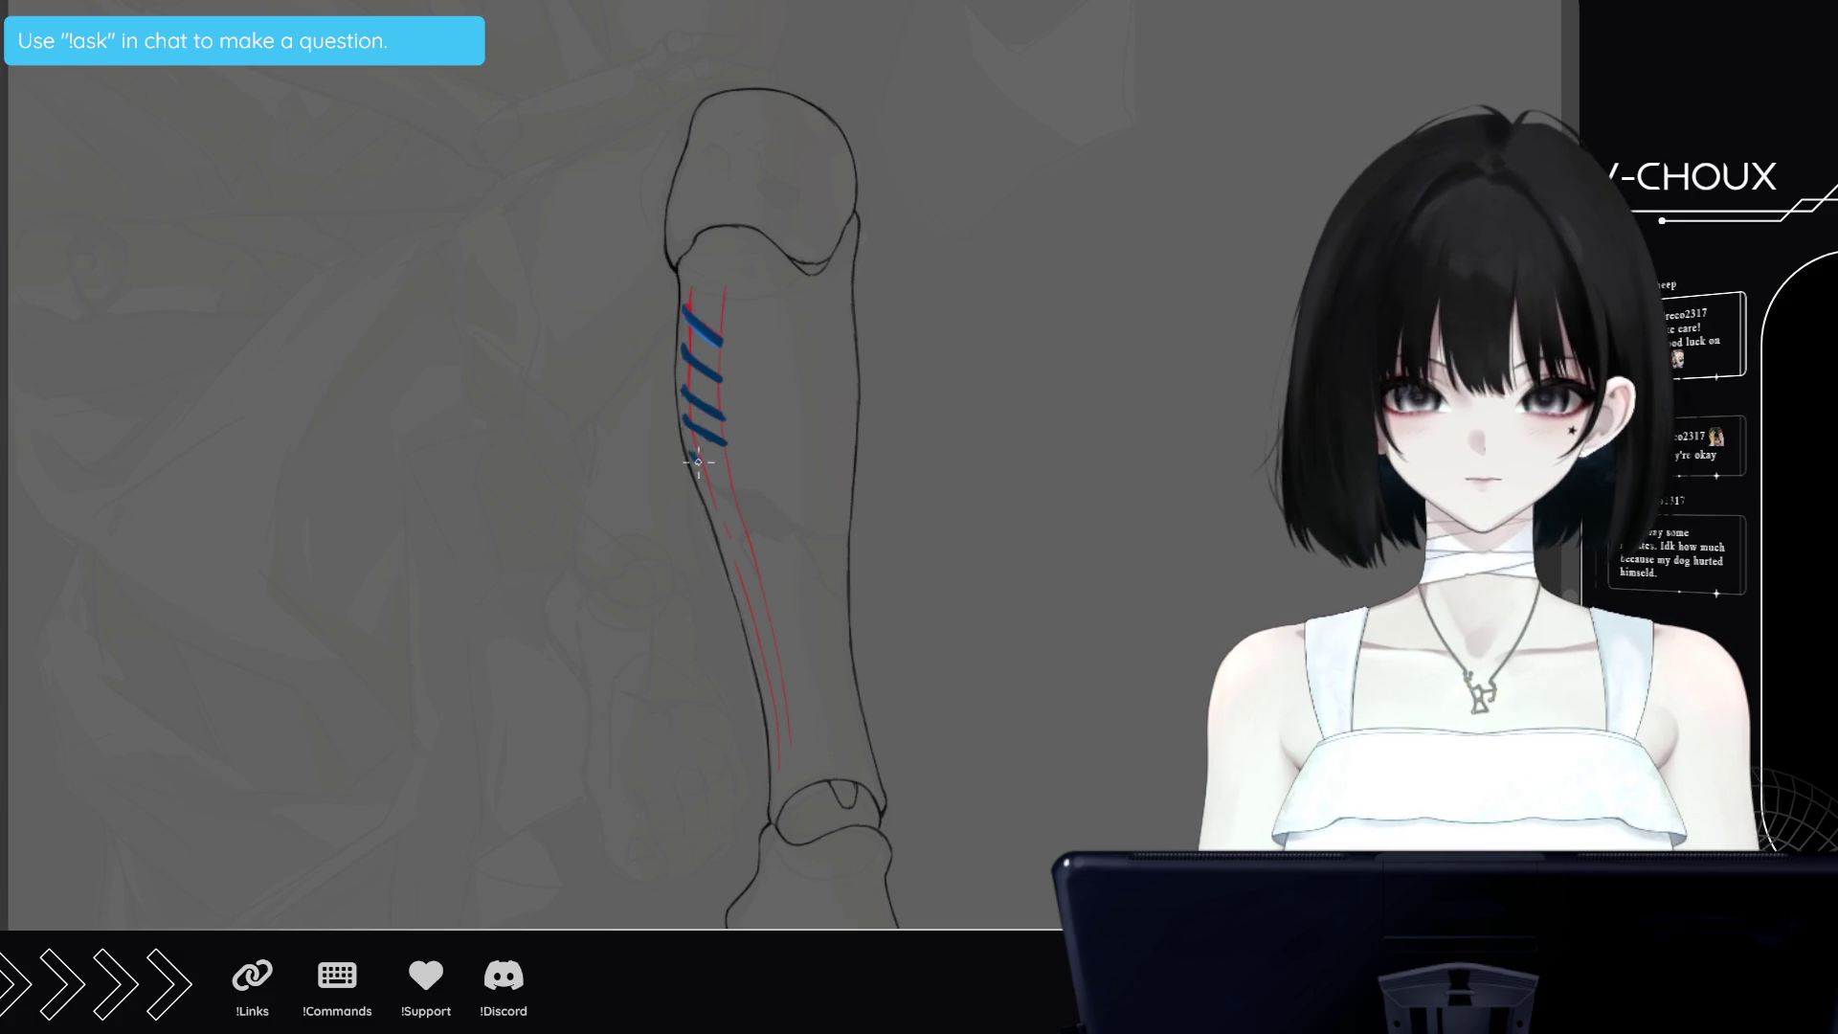
pyautogui.moveTo(691, 456); pyautogui.dragTo(716, 468)
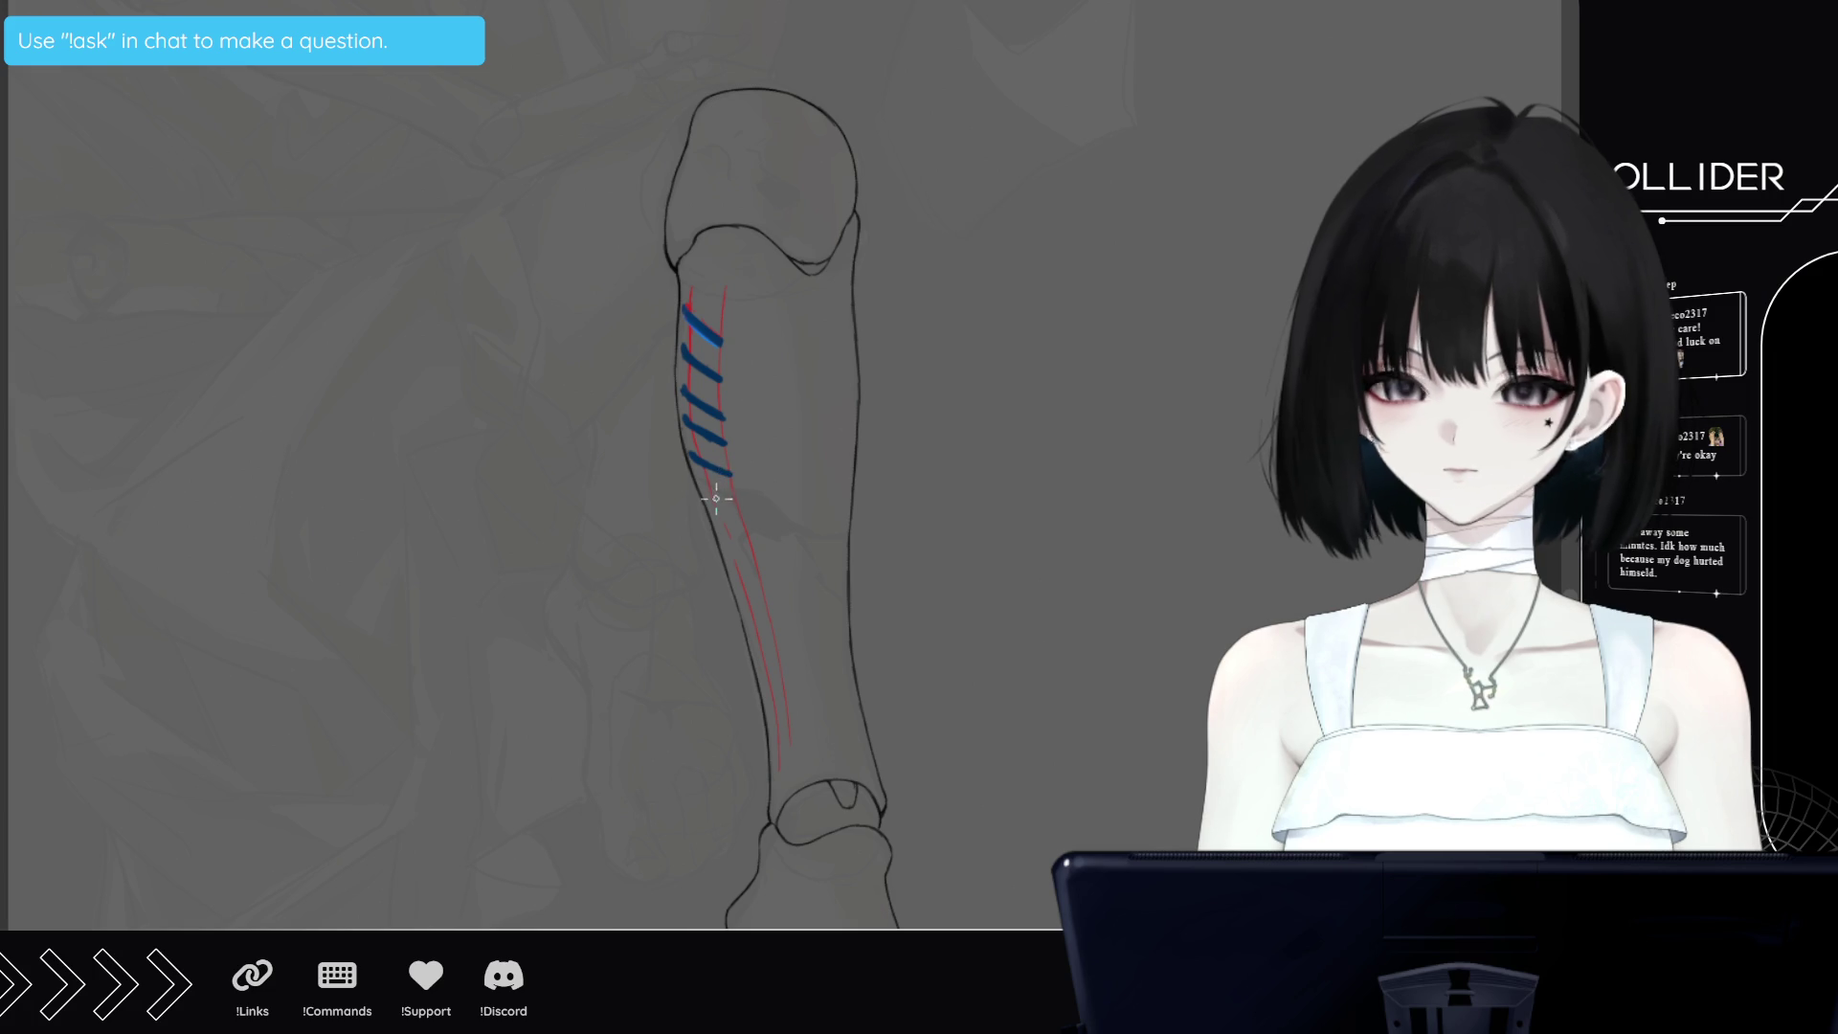
pyautogui.moveTo(707, 490); pyautogui.dragTo(732, 506)
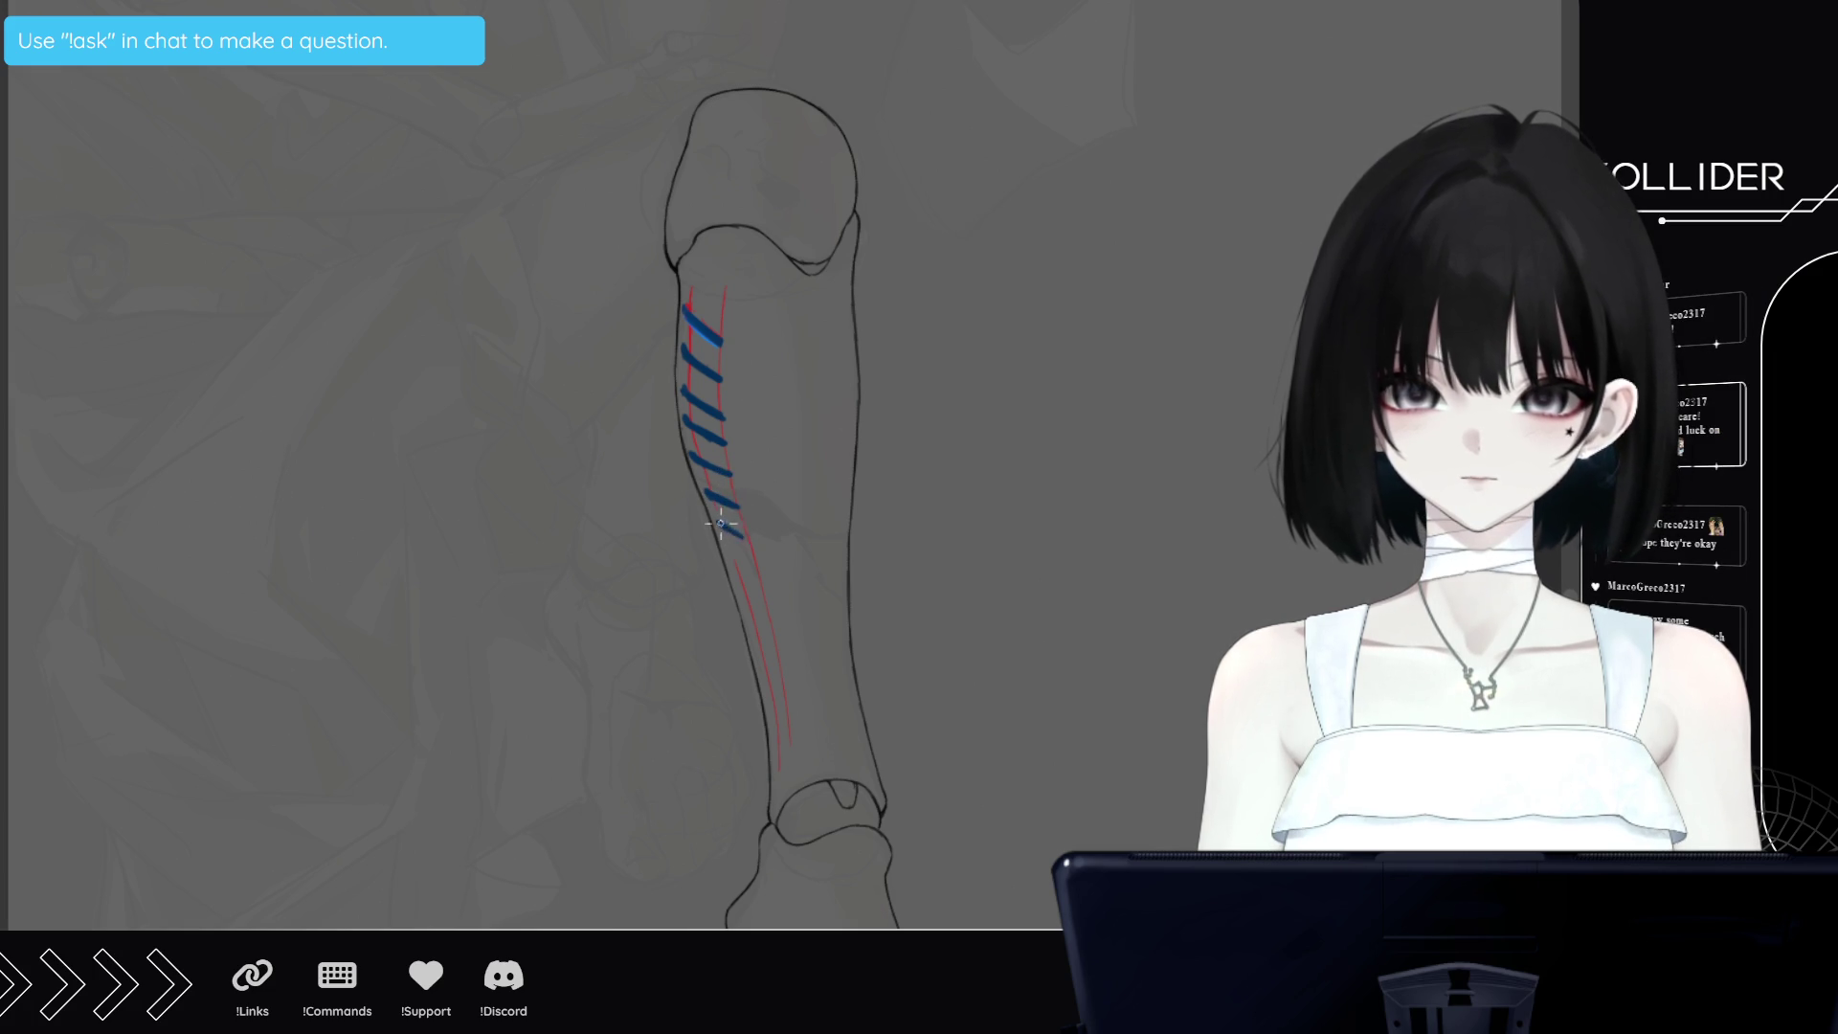
pyautogui.moveTo(720, 522); pyautogui.dragTo(752, 538)
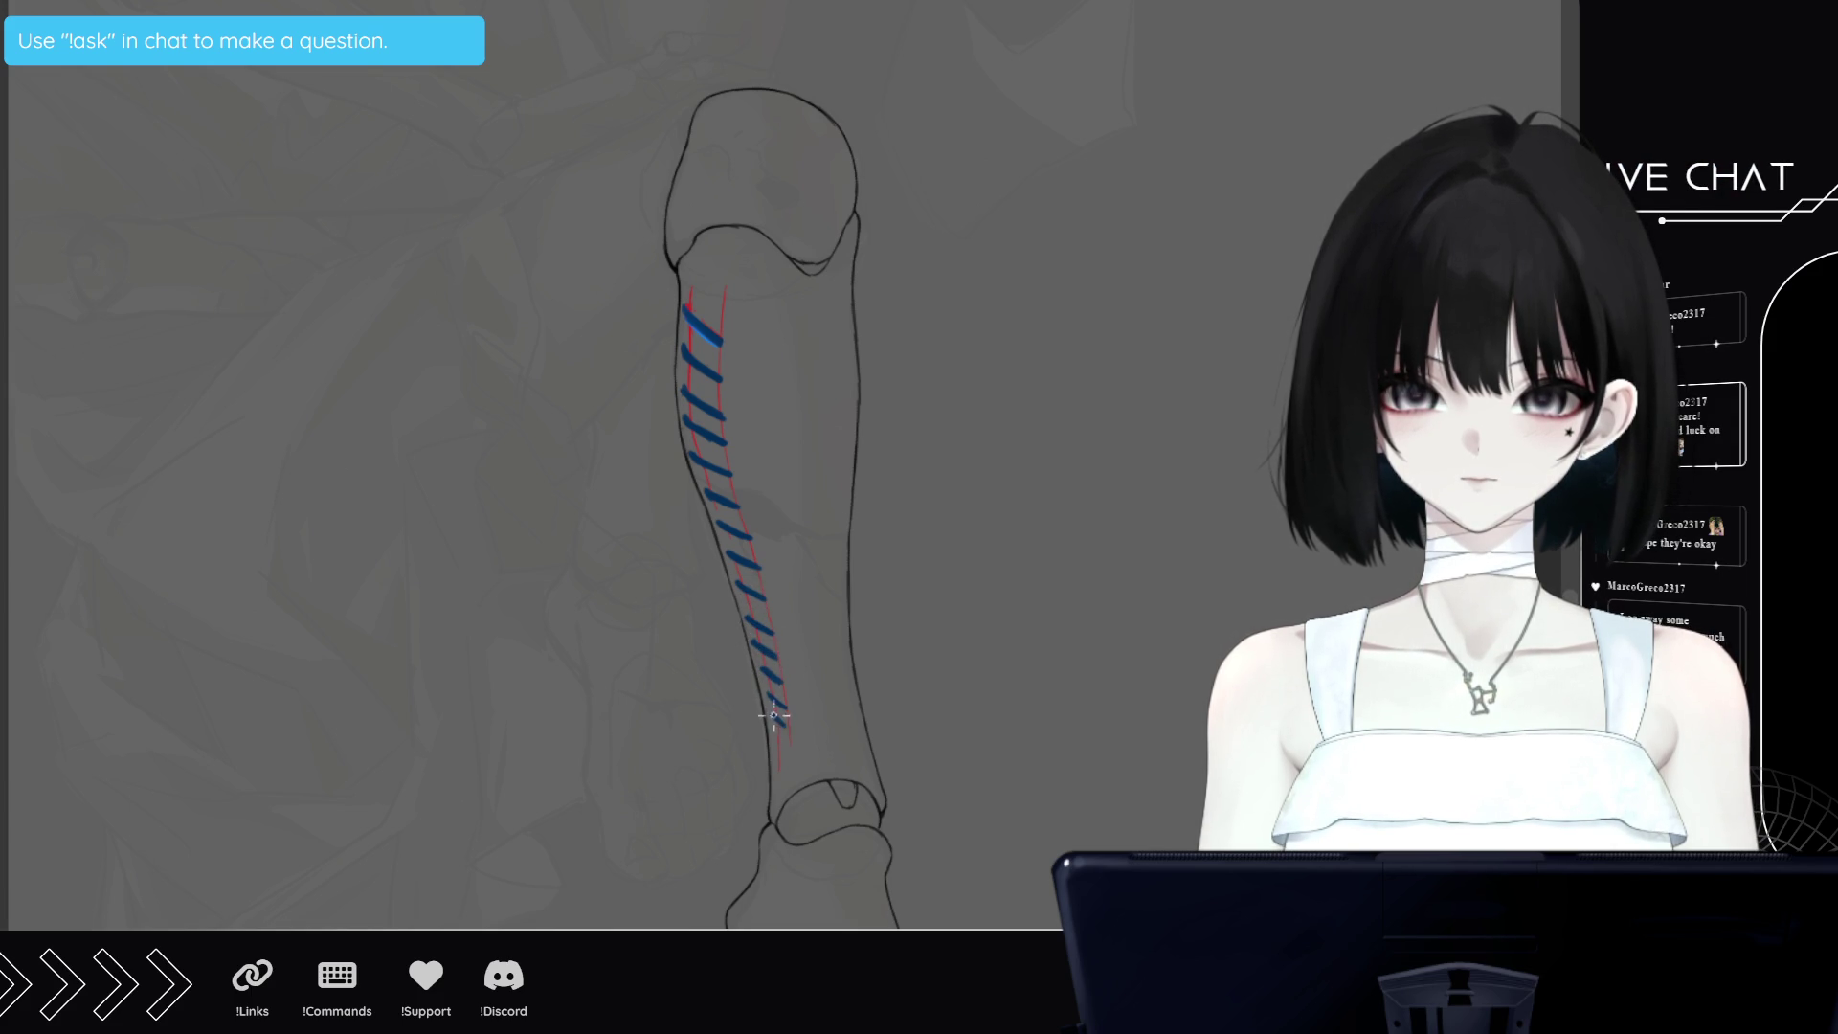
pyautogui.moveTo(774, 720); pyautogui.dragTo(787, 739)
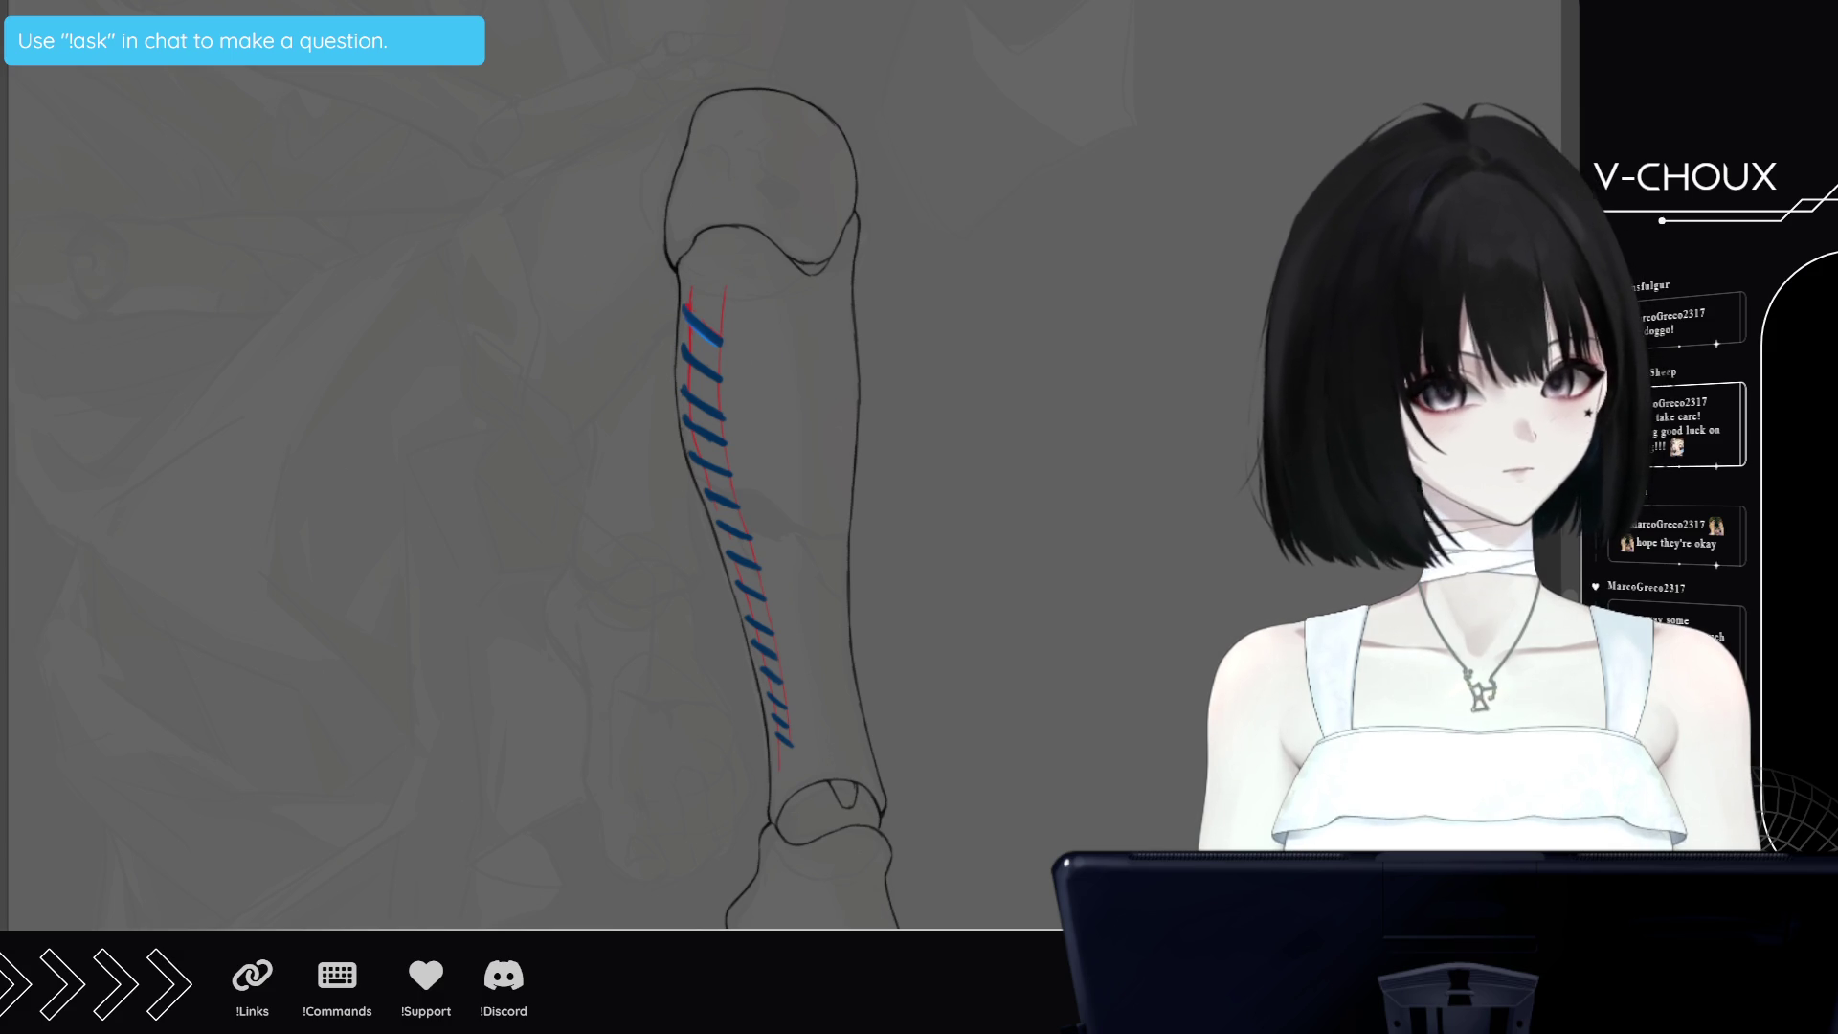
# Cross each blue diagonal with an opposing stroke to form X's from the top strap down to the ankle
pyautogui.click(724, 312)
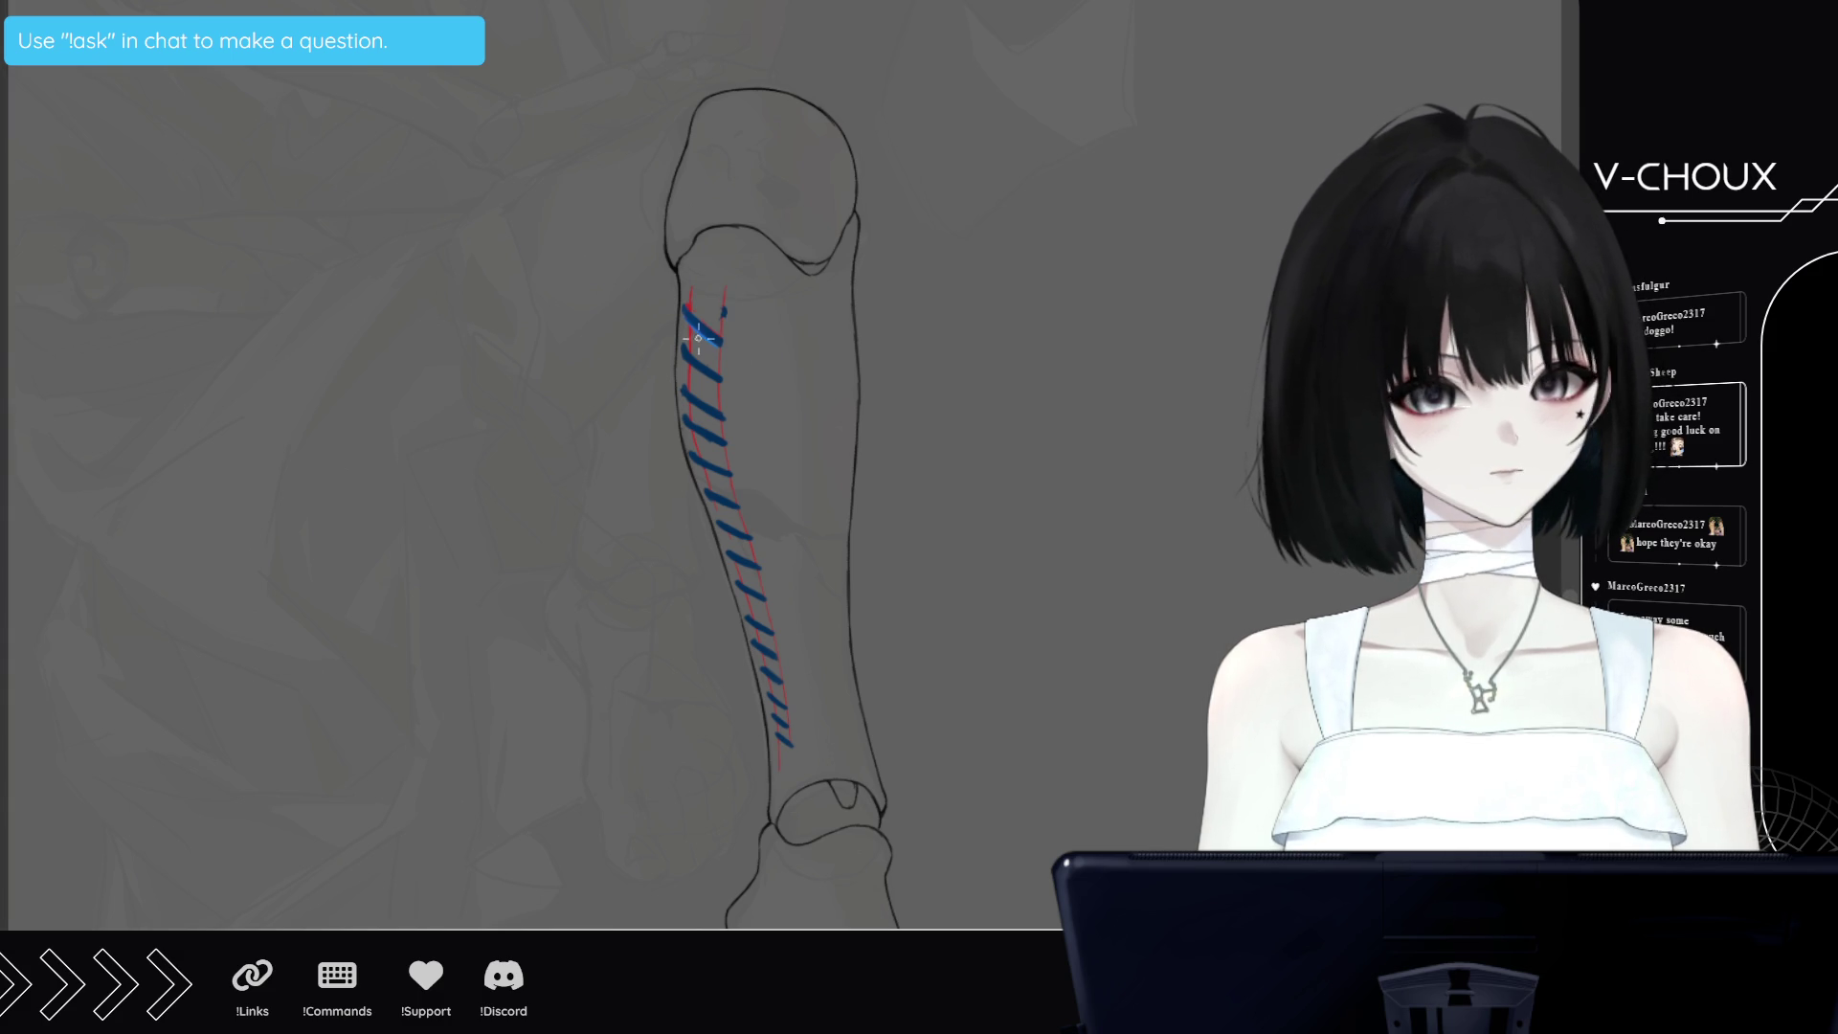
pyautogui.moveTo(724, 309); pyautogui.dragTo(692, 341)
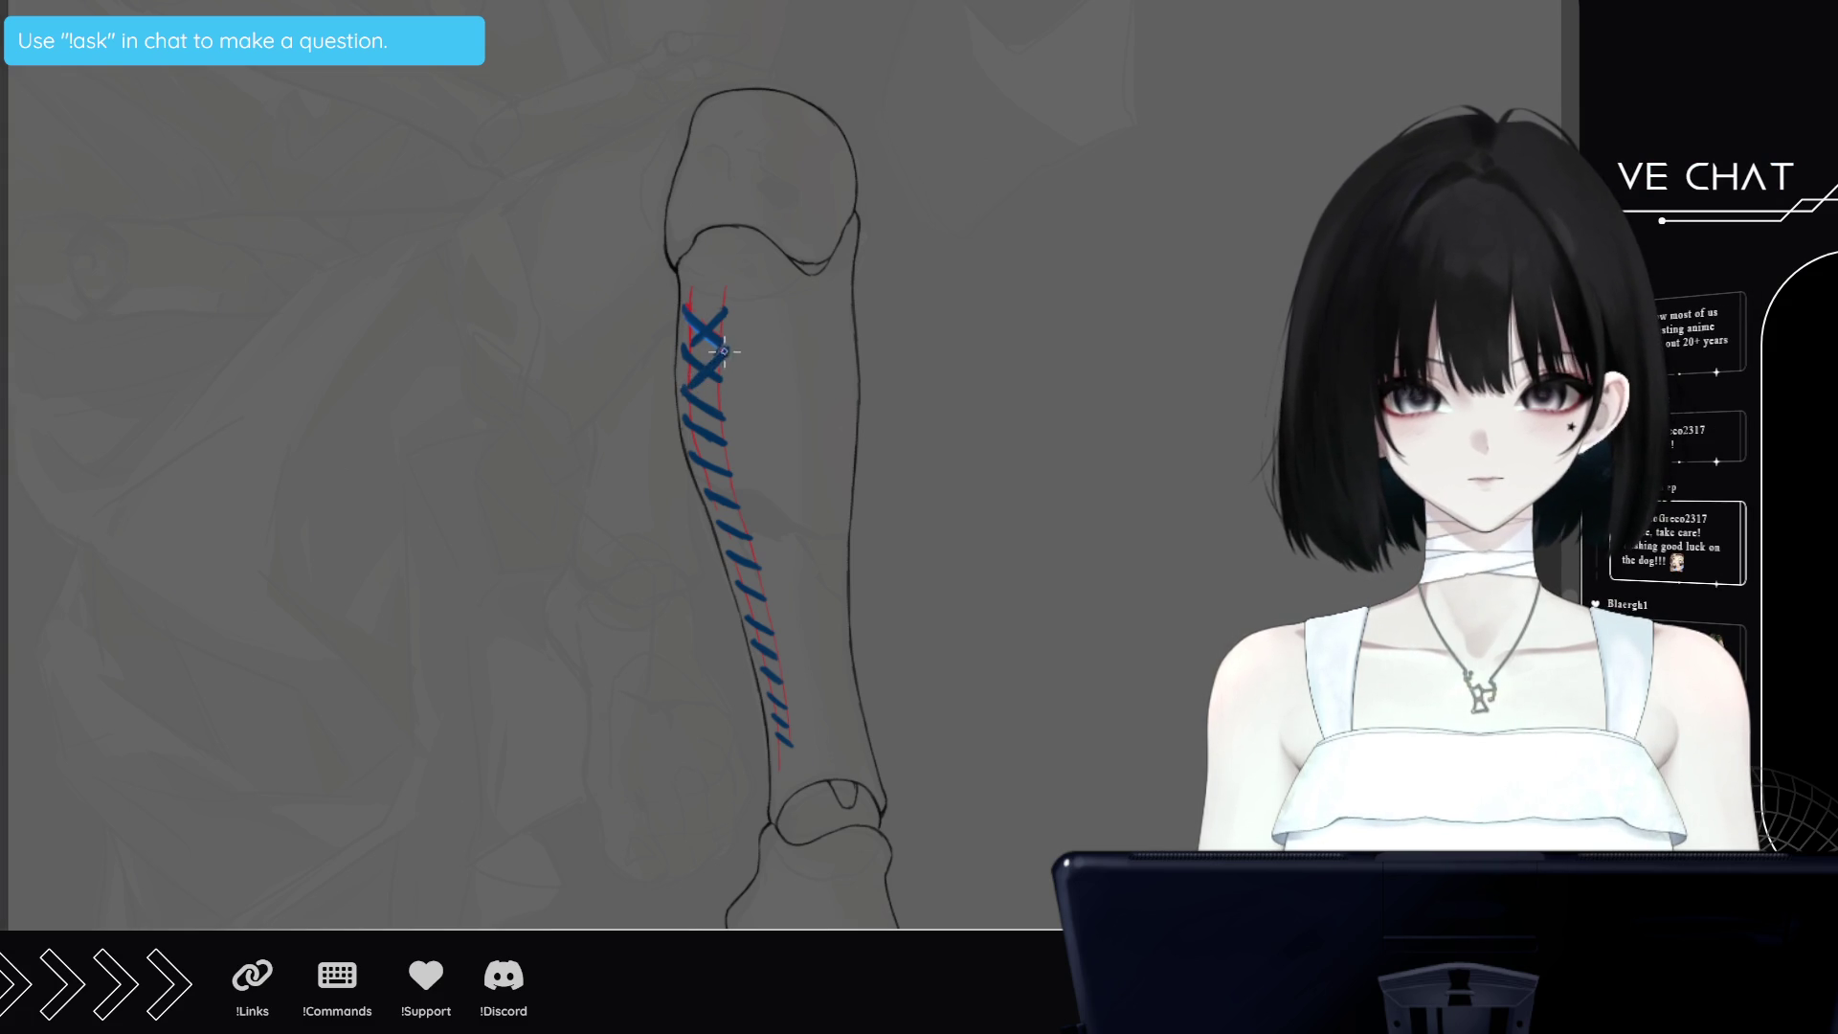
pyautogui.moveTo(726, 380); pyautogui.dragTo(701, 411)
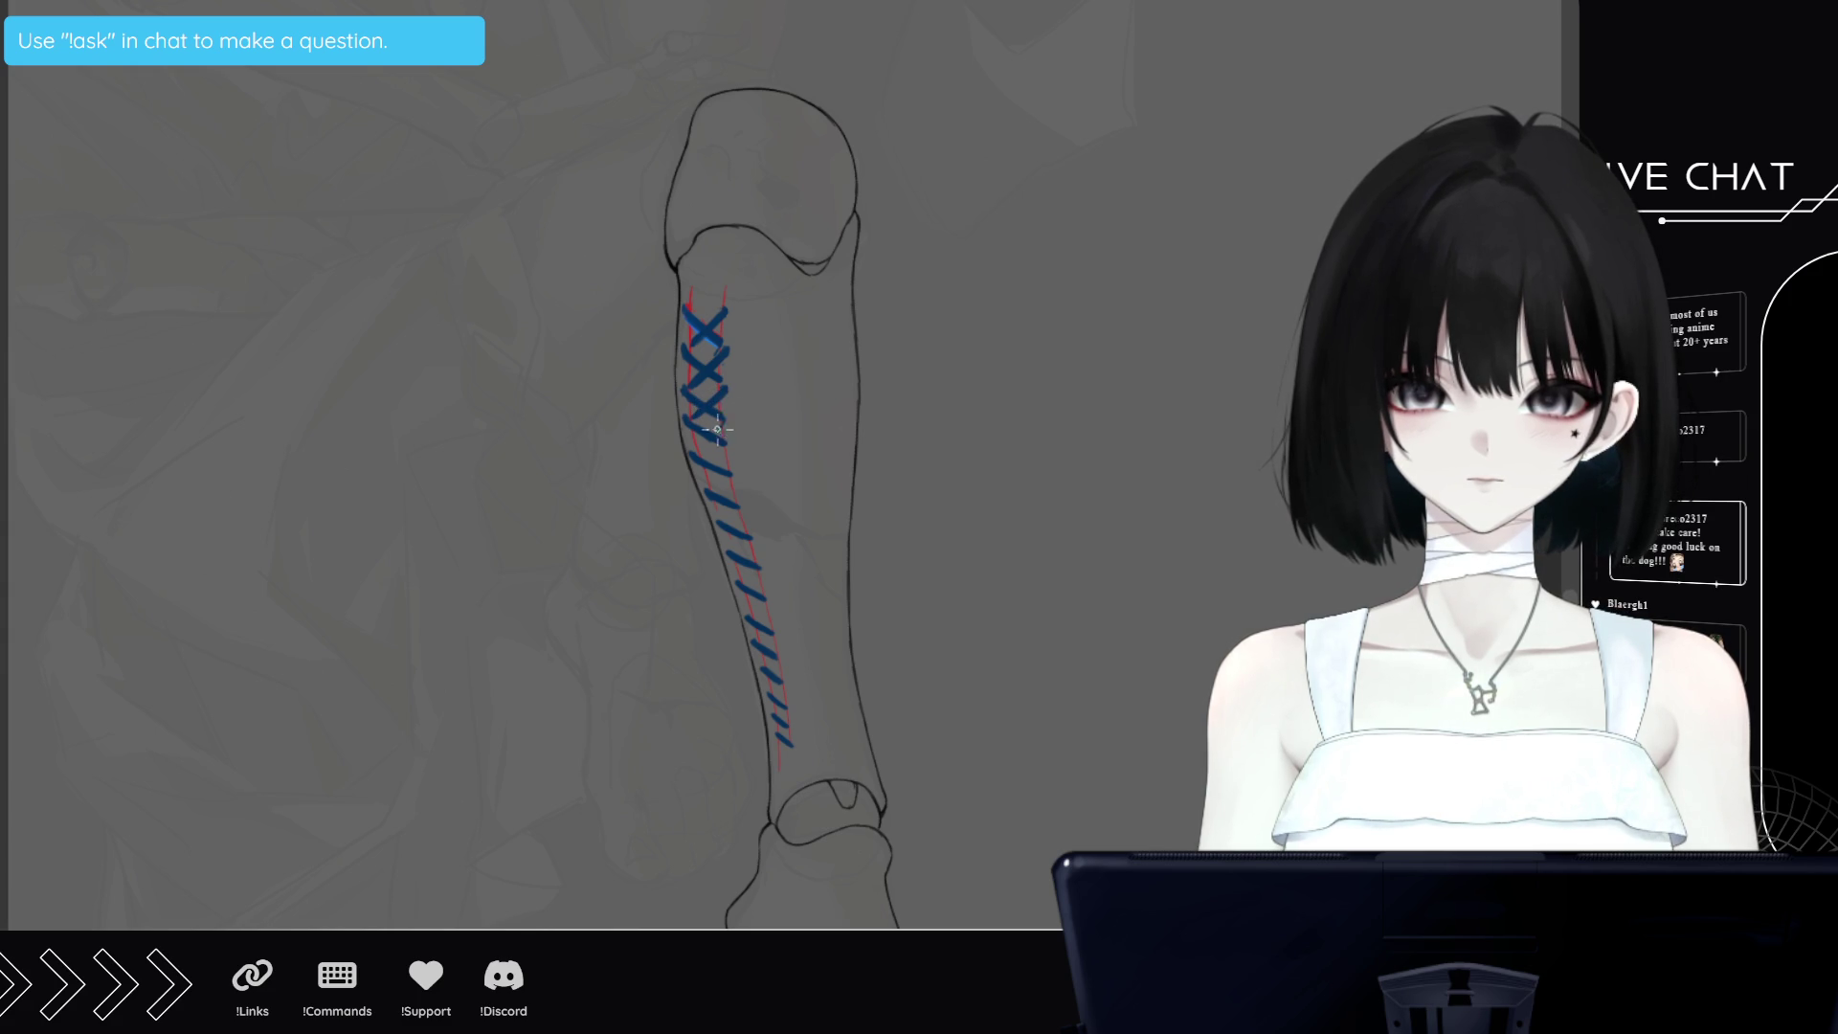
pyautogui.moveTo(726, 417); pyautogui.dragTo(700, 448)
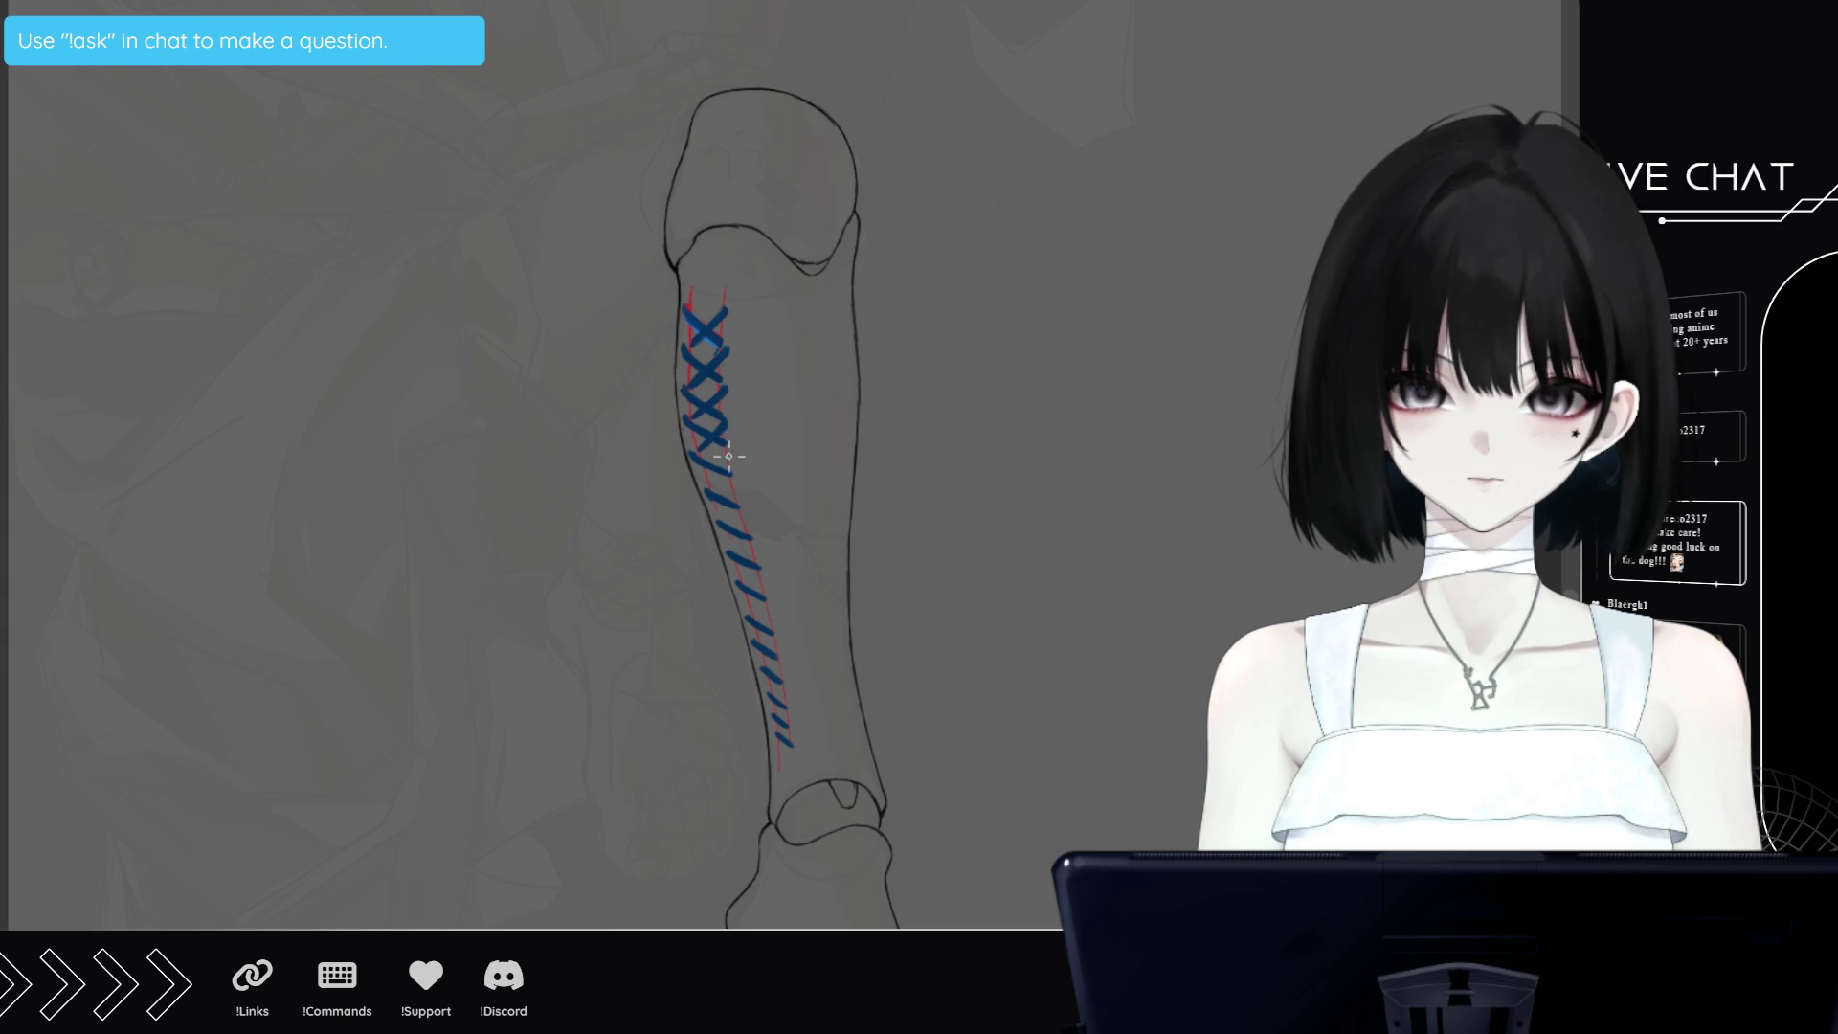
pyautogui.moveTo(732, 452); pyautogui.dragTo(709, 483)
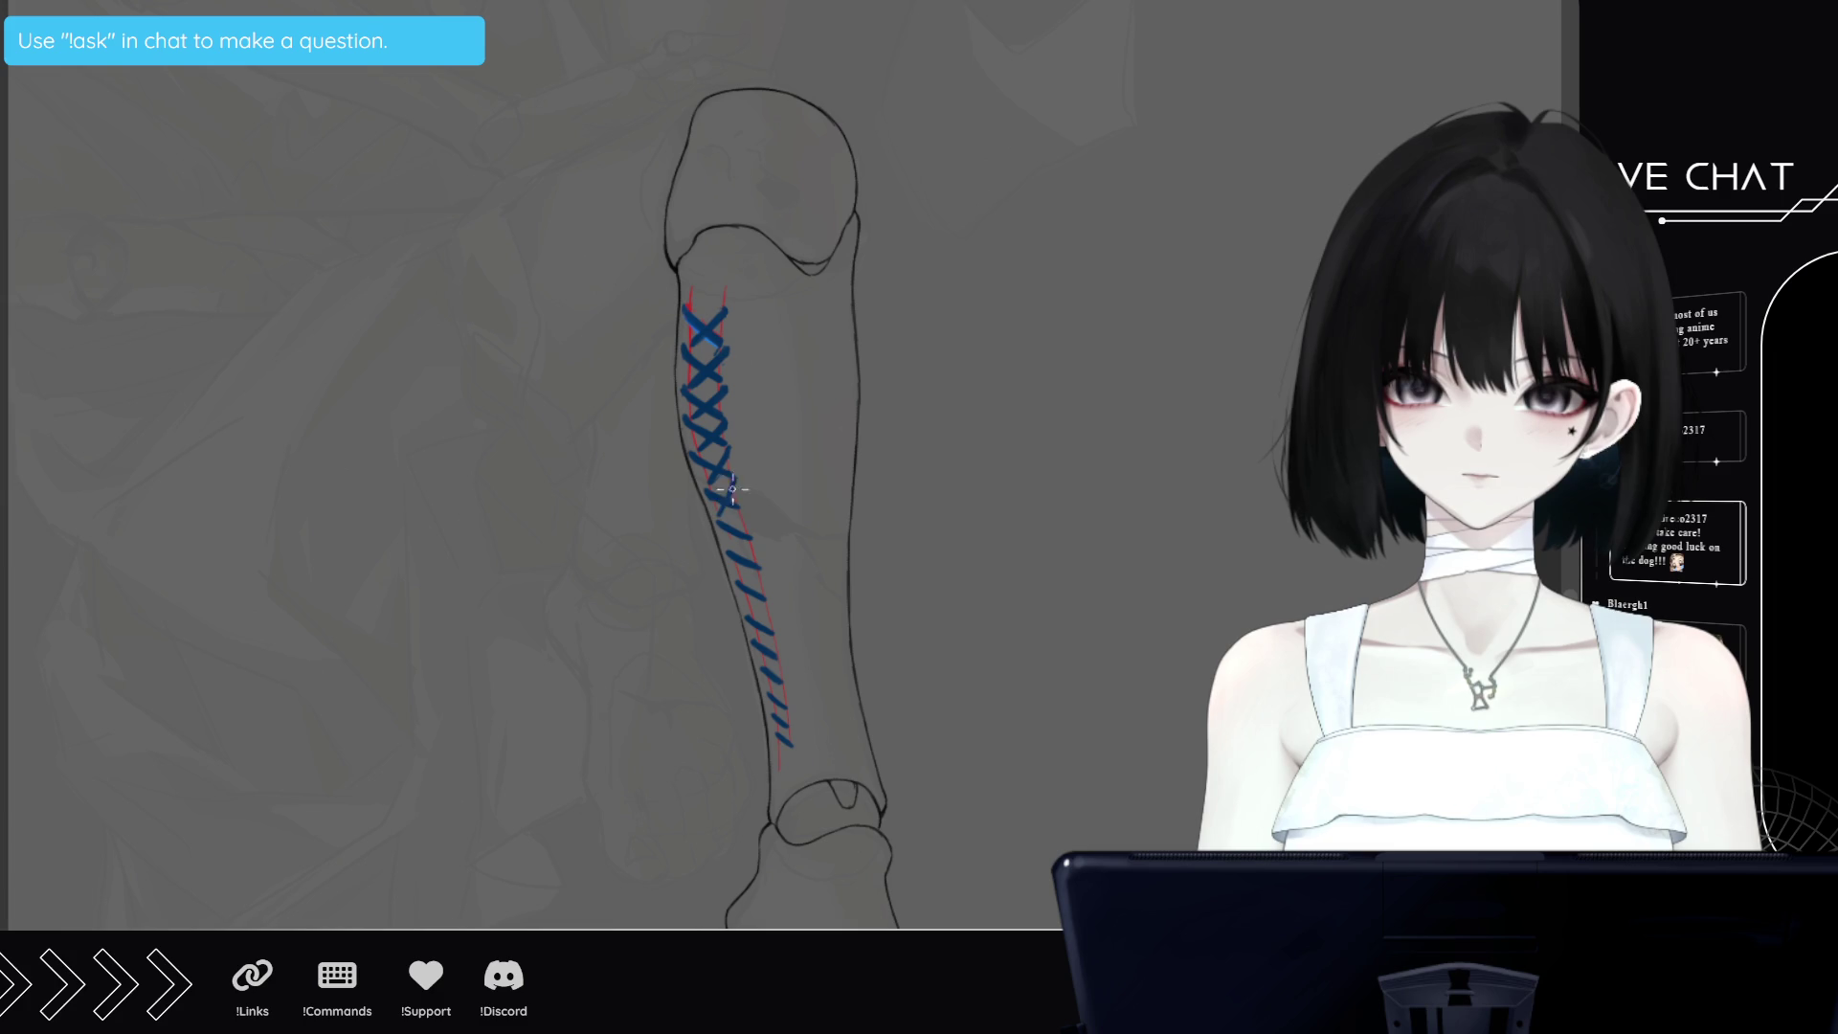
pyautogui.moveTo(735, 477); pyautogui.dragTo(725, 559)
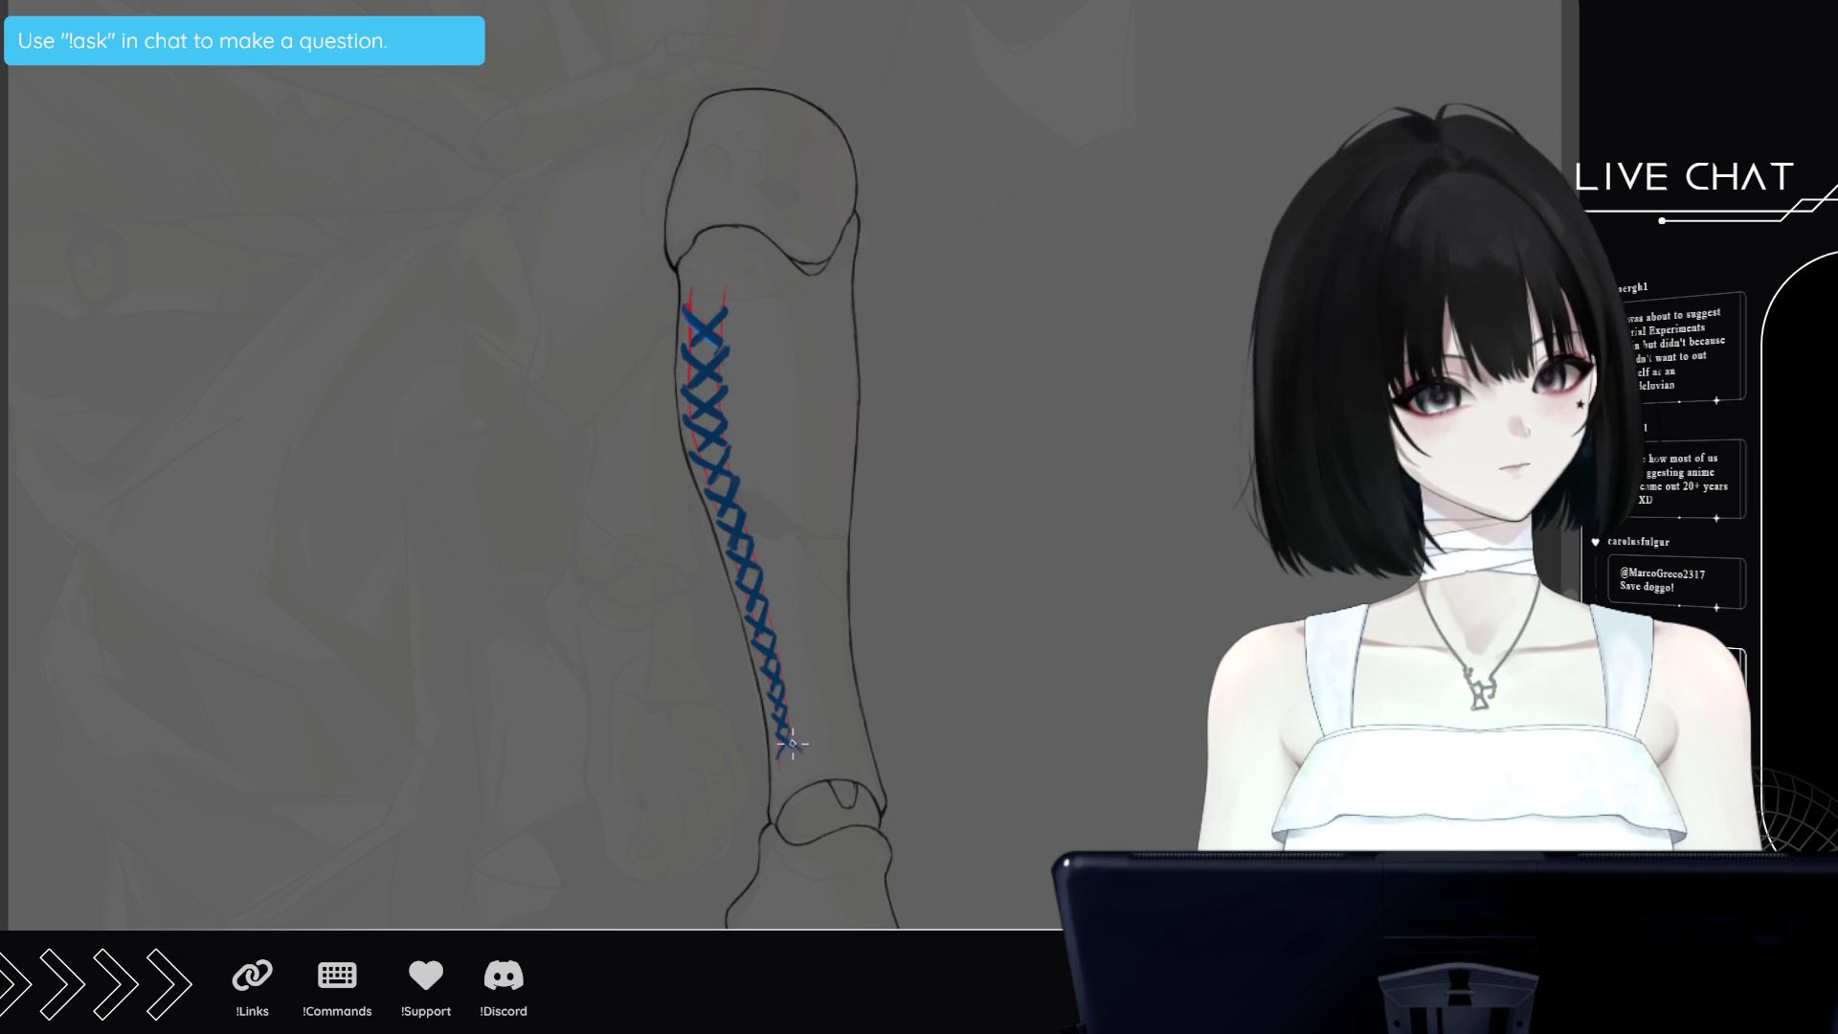
pyautogui.moveTo(793, 743); pyautogui.dragTo(804, 753)
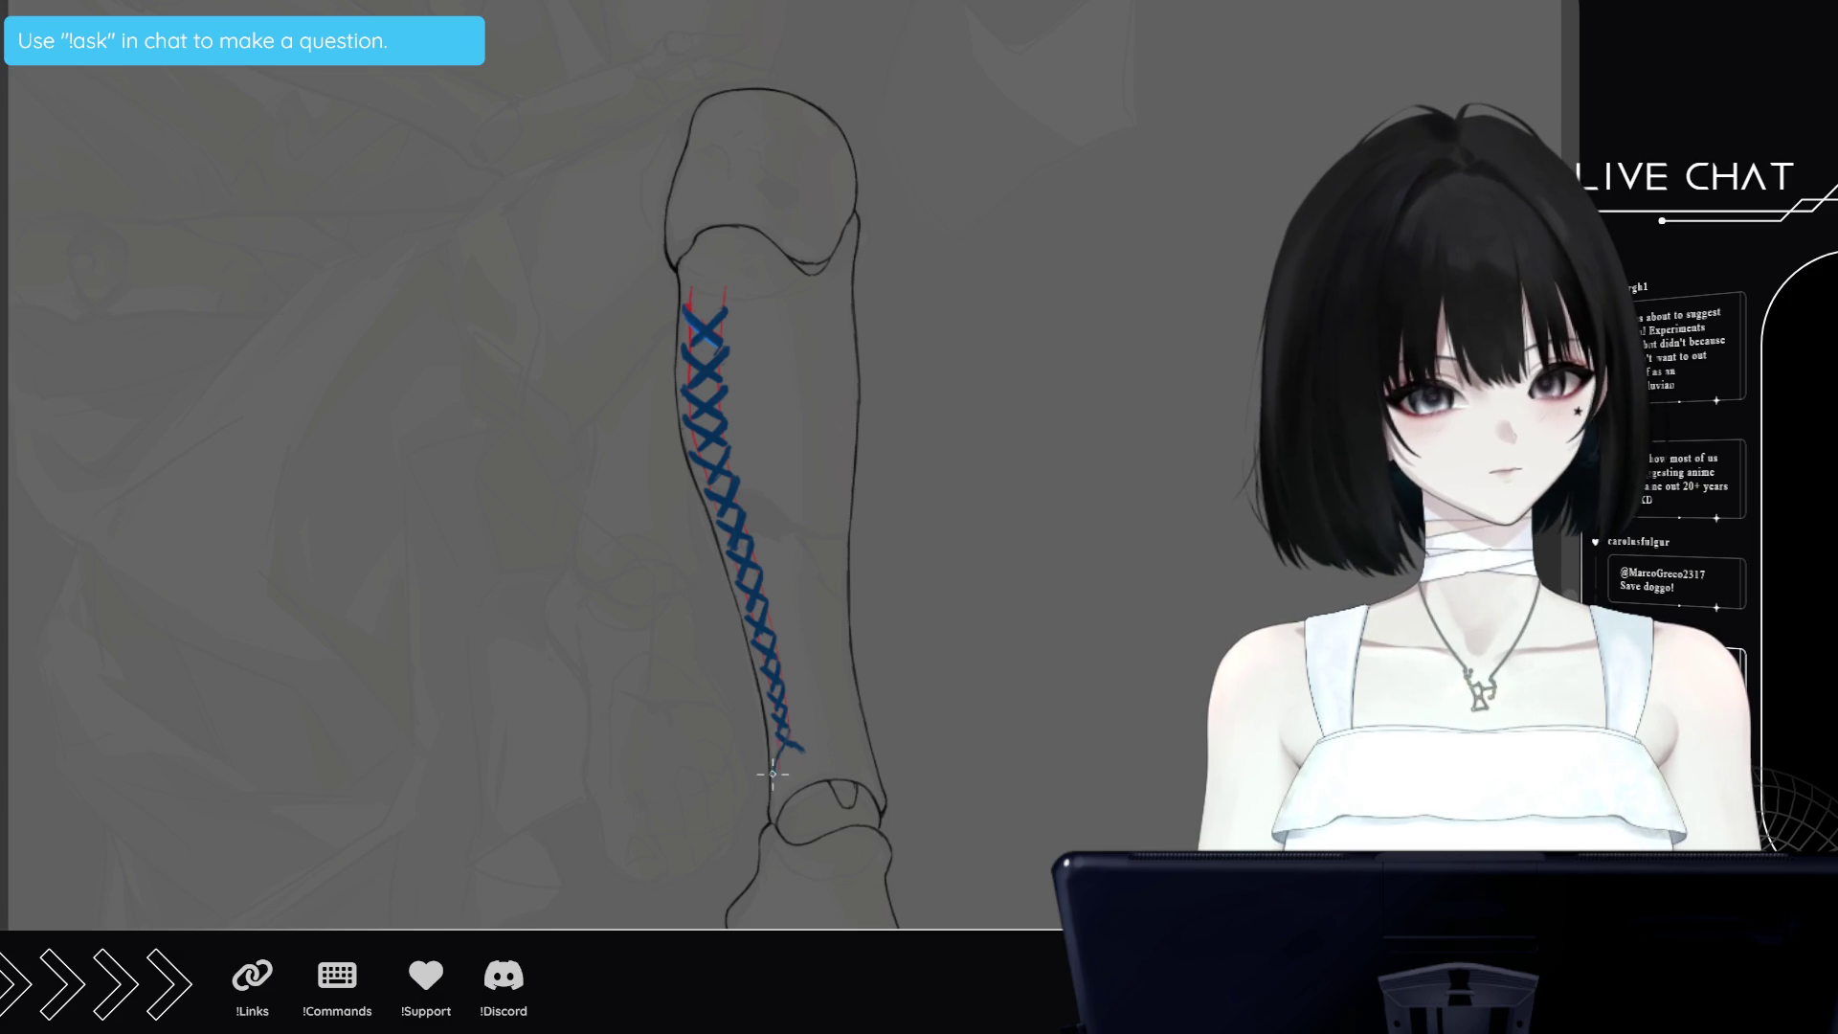
pyautogui.moveTo(768, 791); pyautogui.dragTo(797, 744)
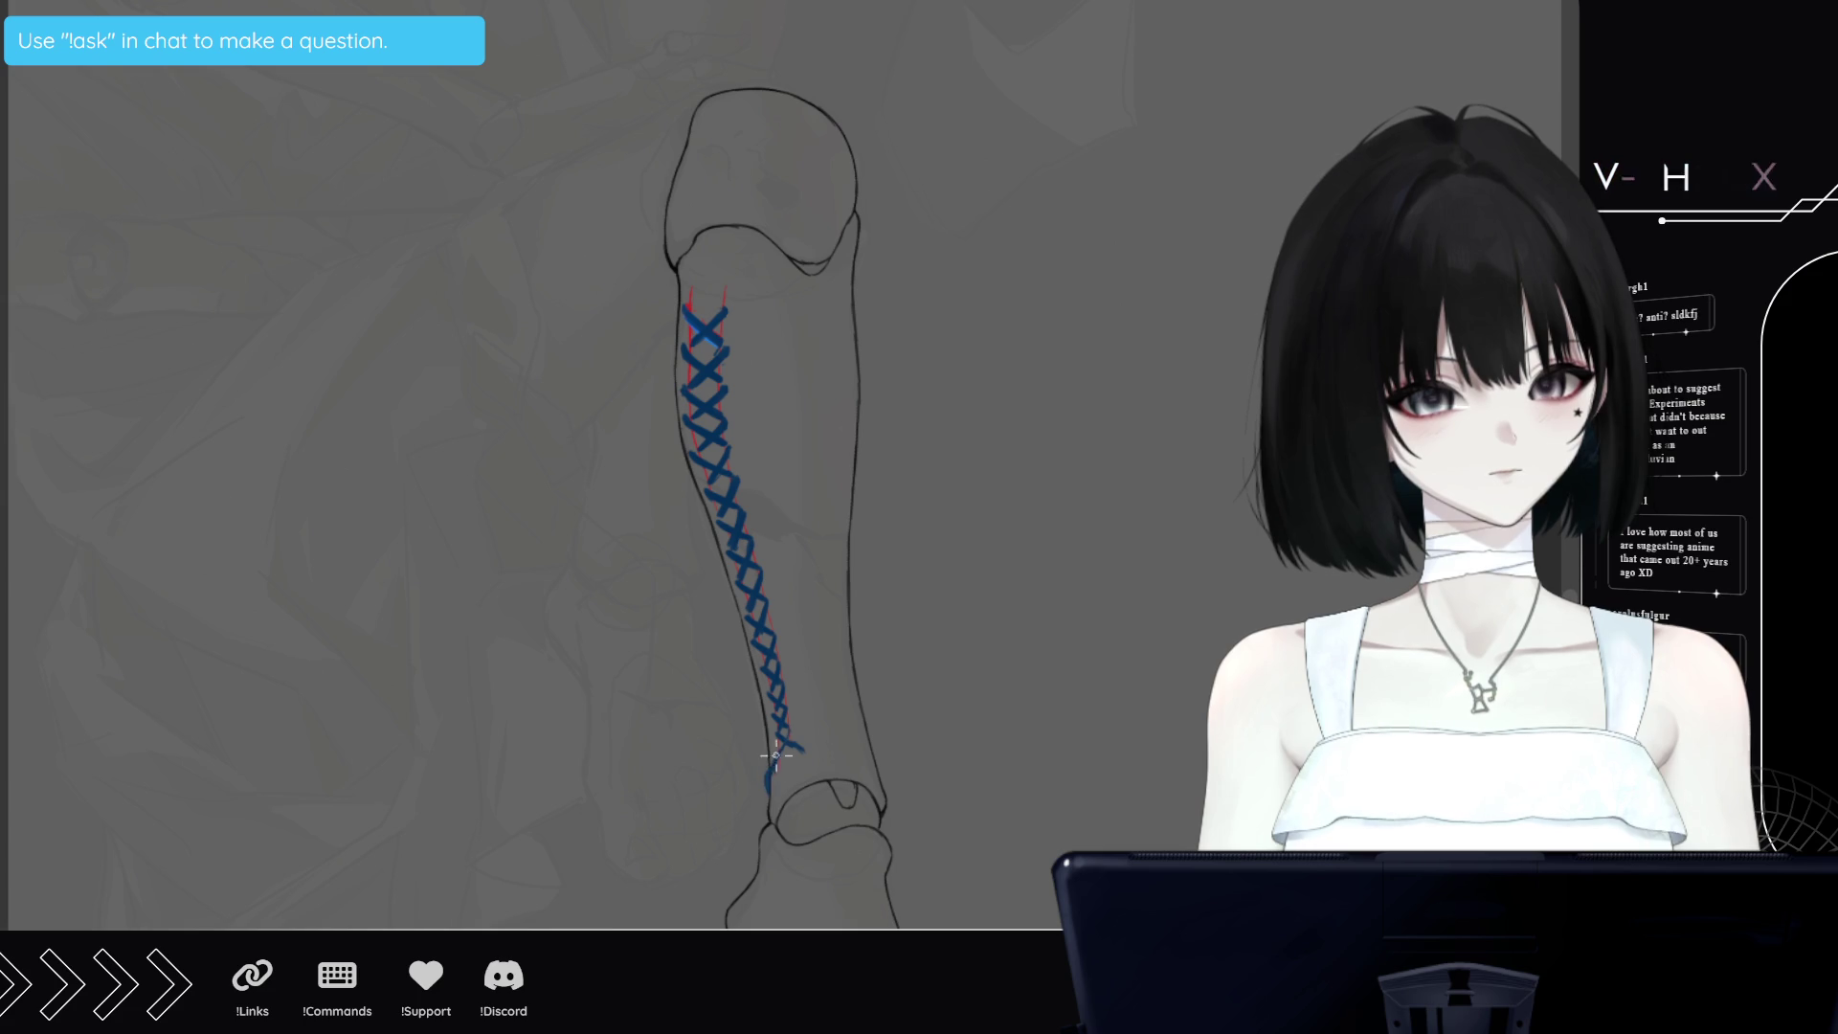
# Extend the lower end of the blue lacing below the last cross toward the ankle
pyautogui.moveTo(766, 813); pyautogui.dragTo(632, 842)
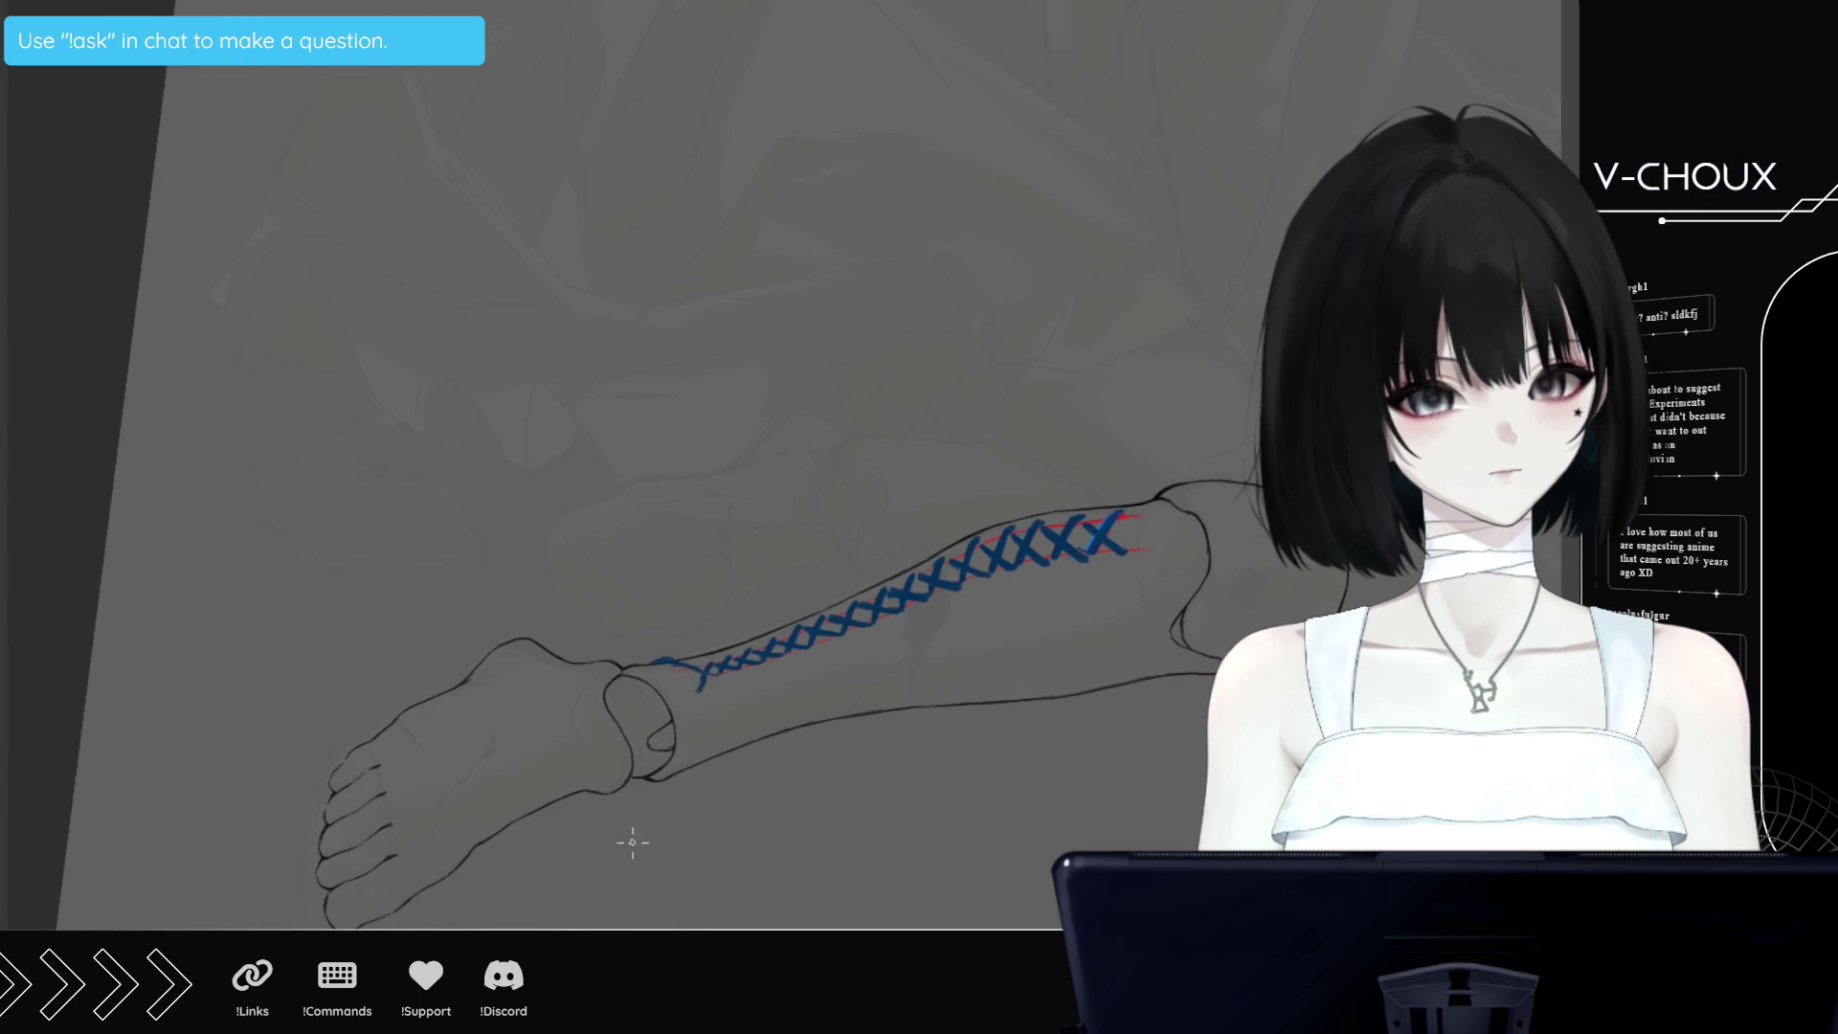
pyautogui.moveTo(695, 697); pyautogui.dragTo(700, 673)
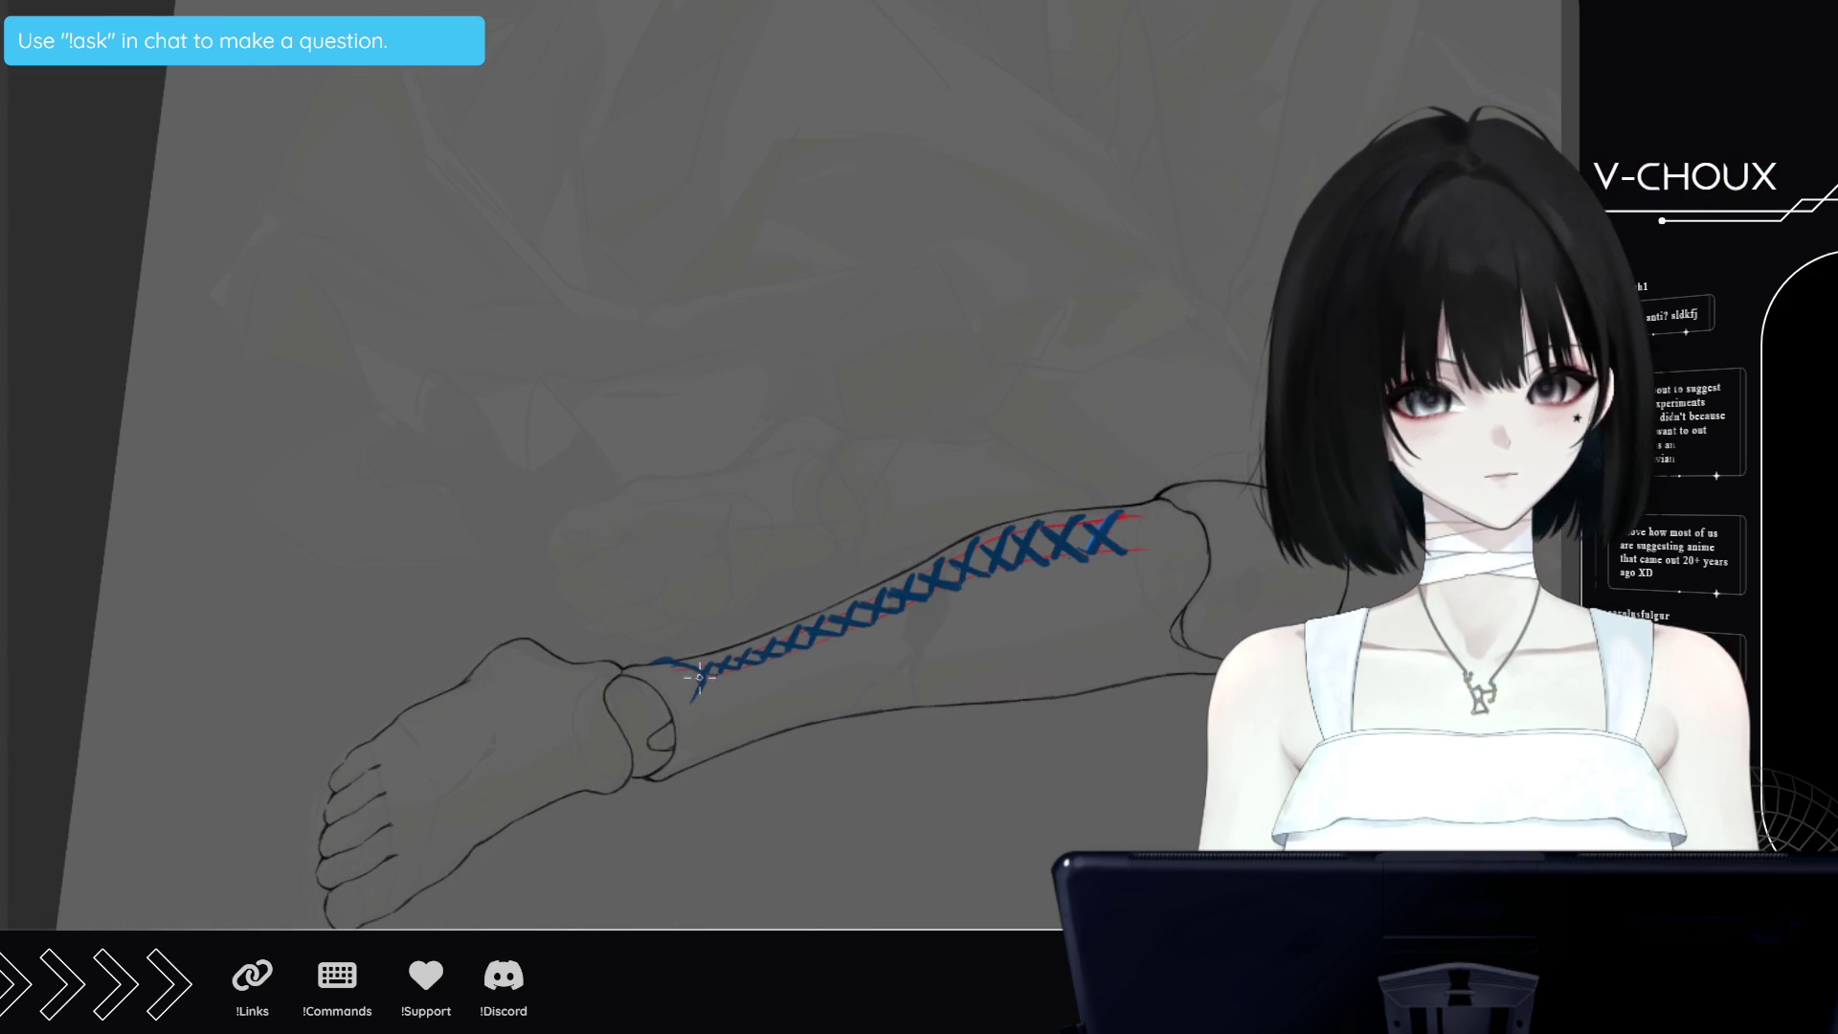
pyautogui.moveTo(687, 719); pyautogui.dragTo(696, 696)
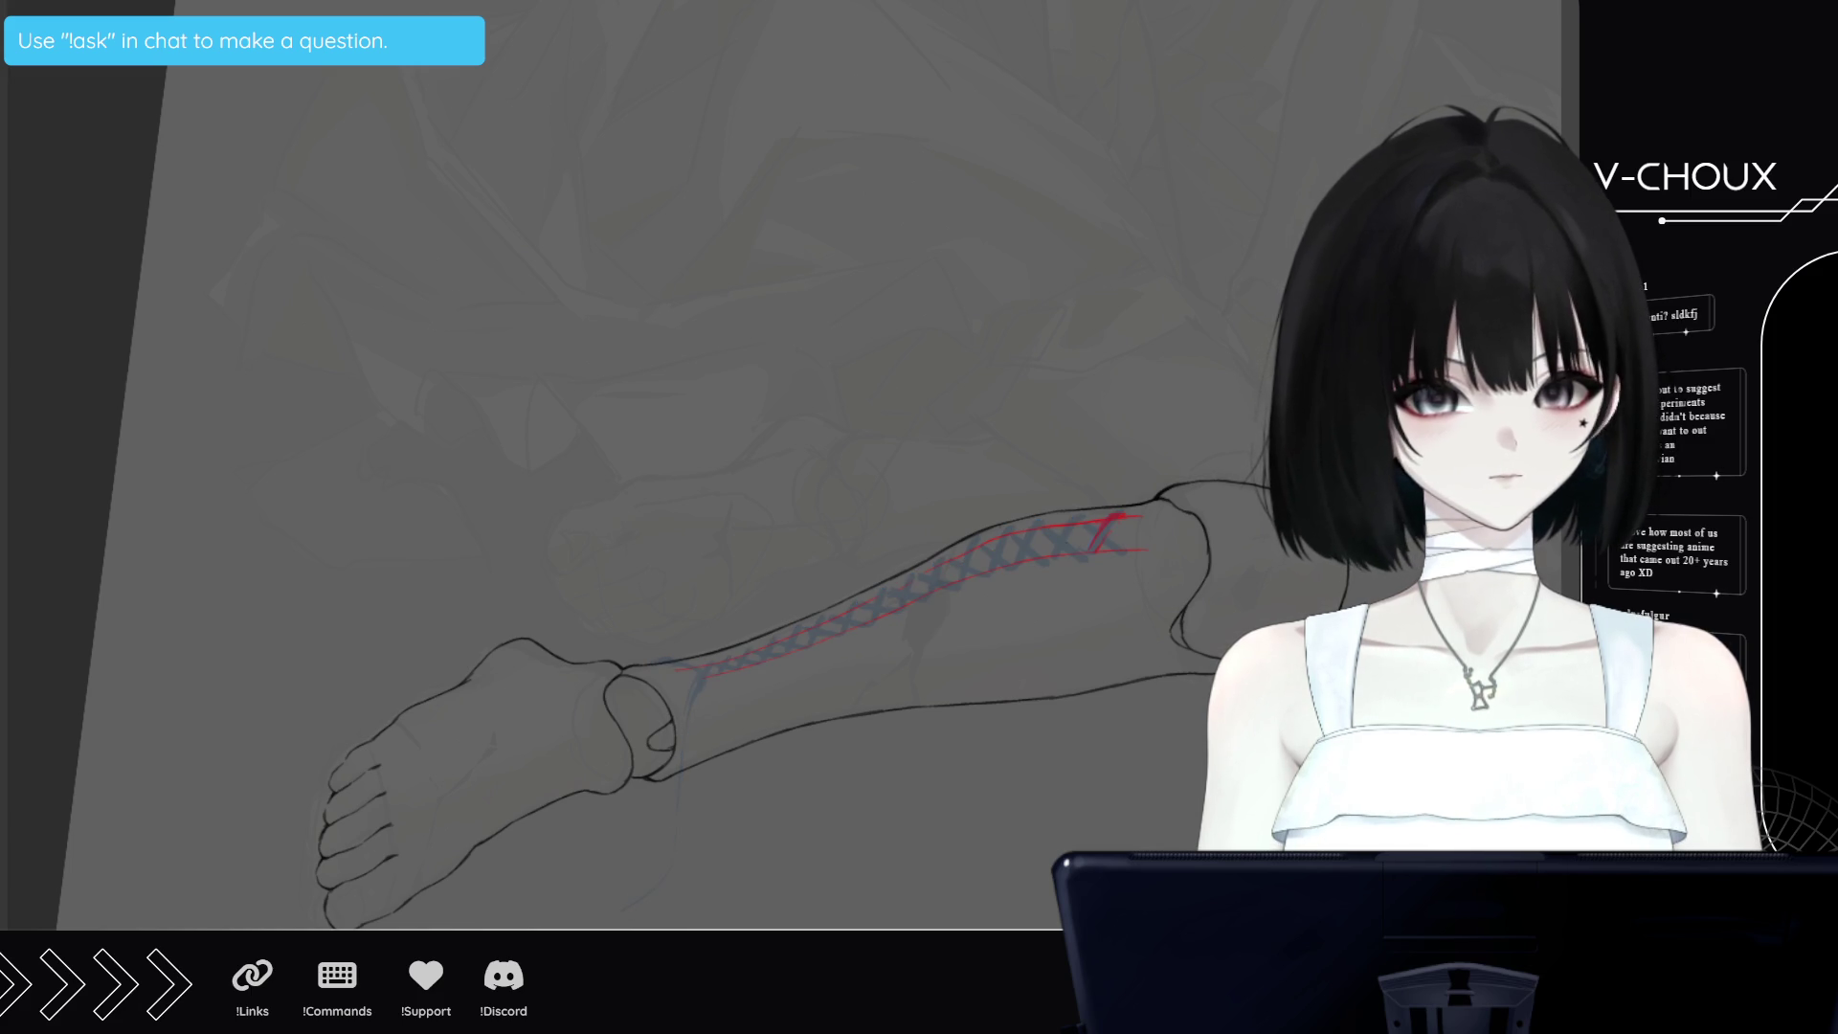
# Return the blue lacing to low opacity, then view the leg upright, zoomed in at the knee
pyautogui.hotkey('ctrl', 'z')
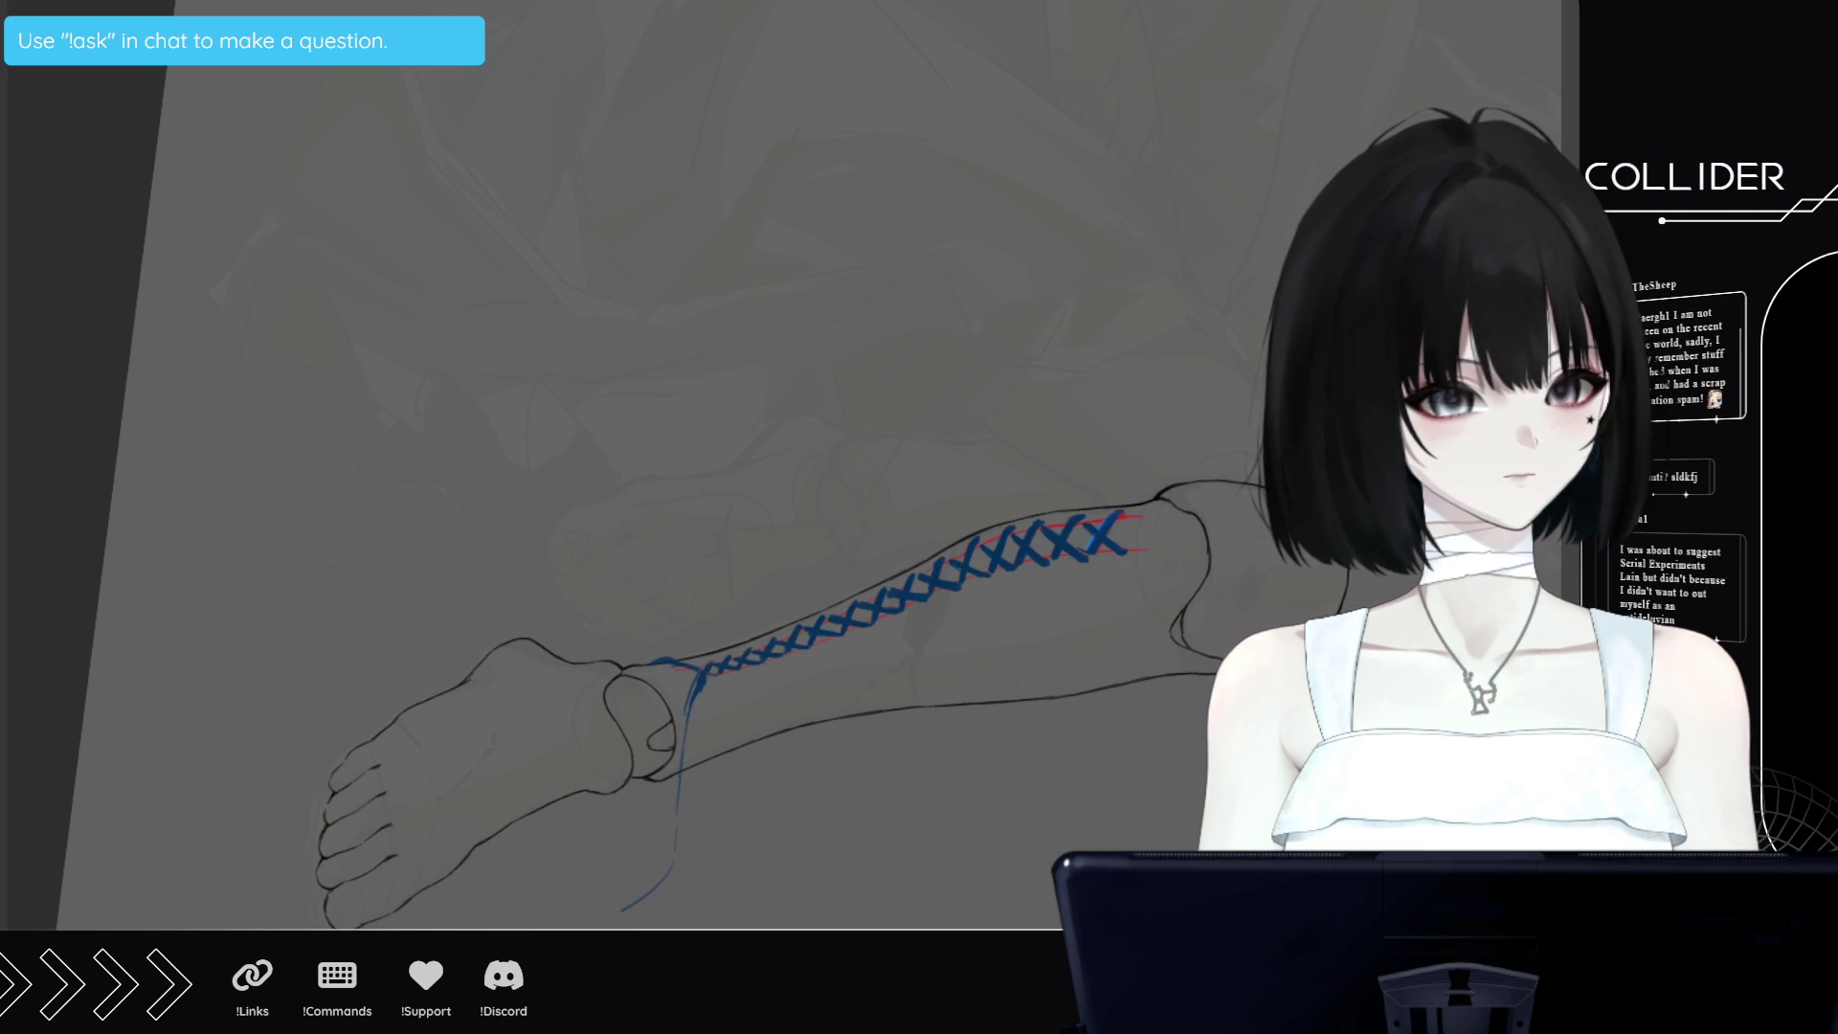
pyautogui.hotkey('ctrl', 'y')
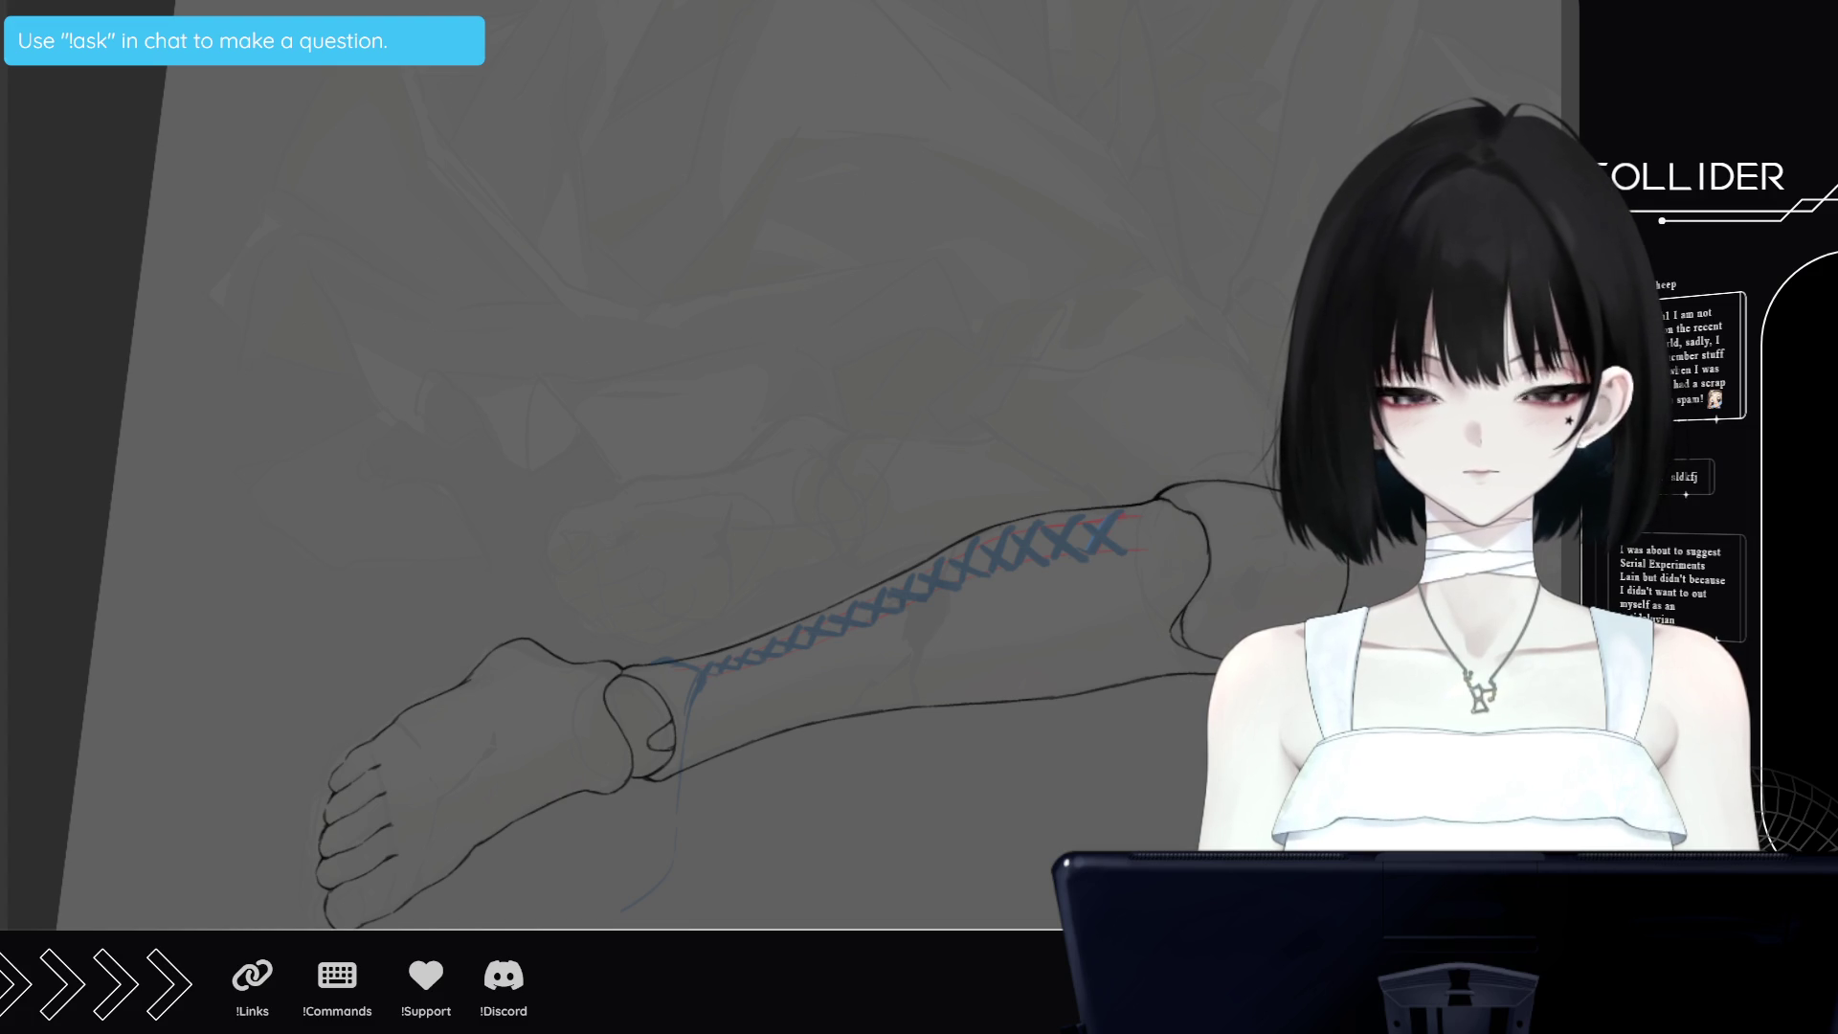
pyautogui.scroll(2, 928, 680)
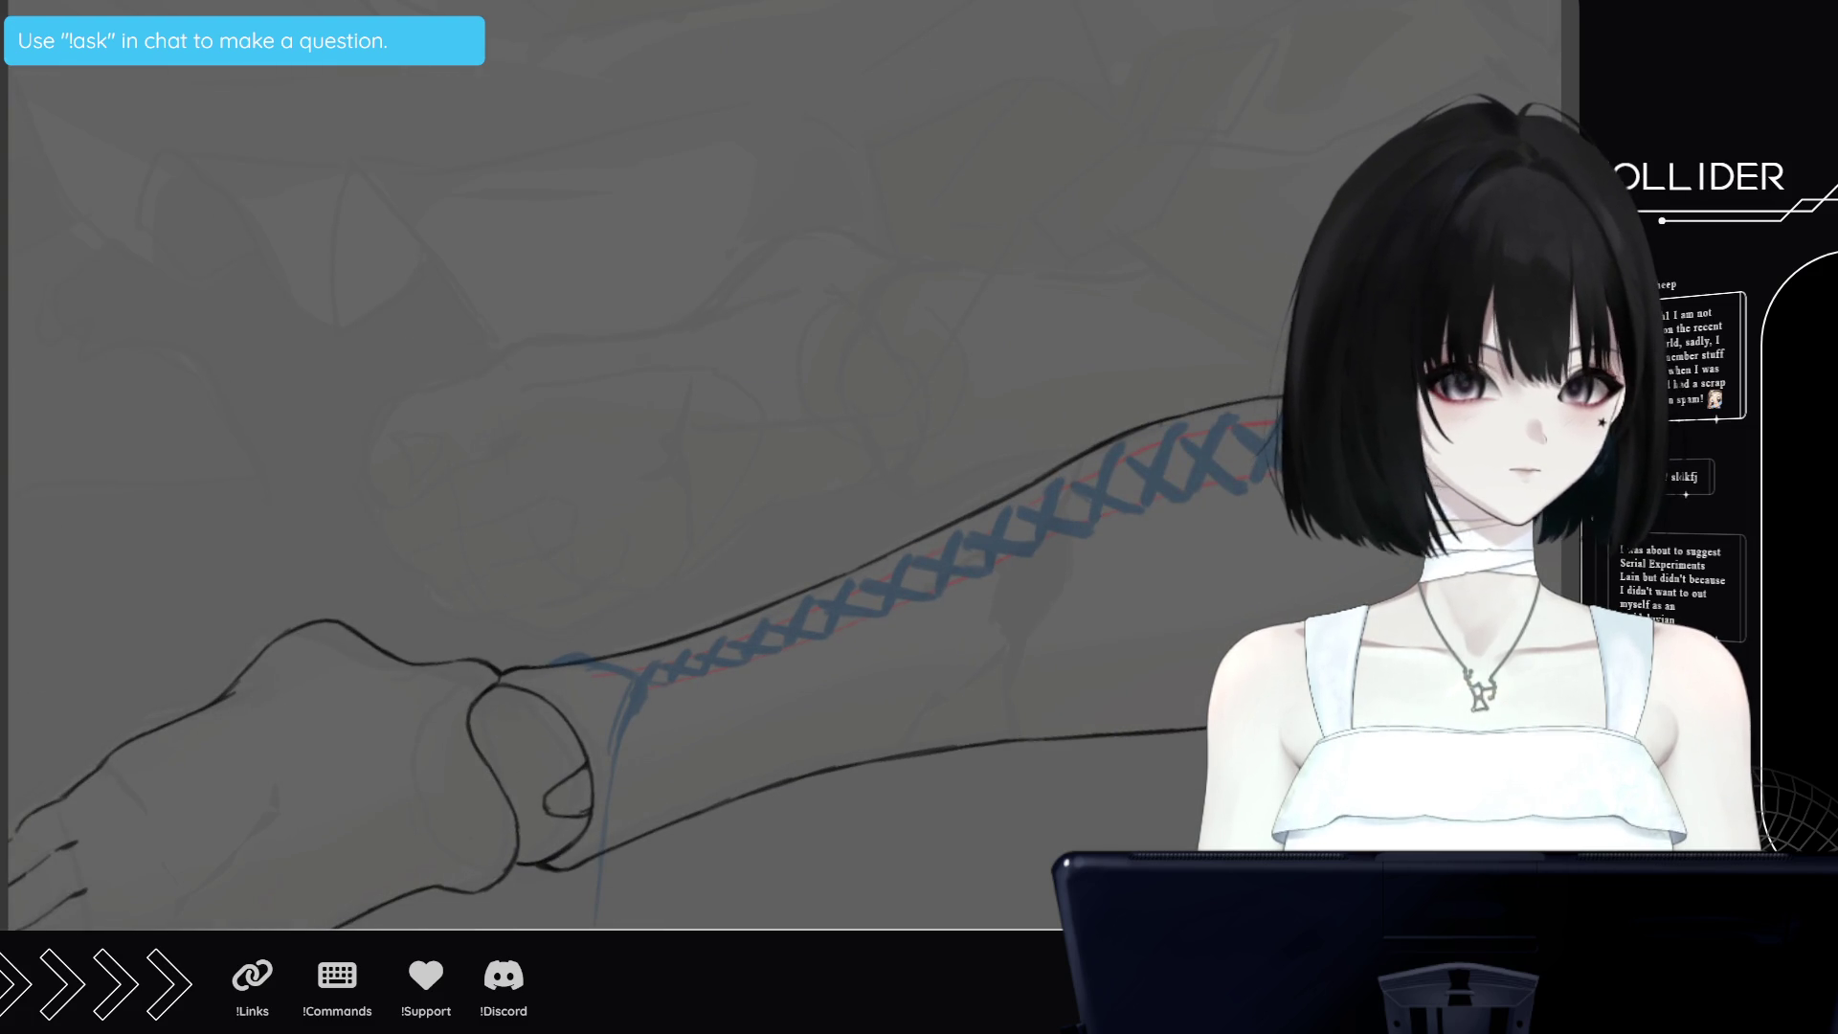
pyautogui.press('r')
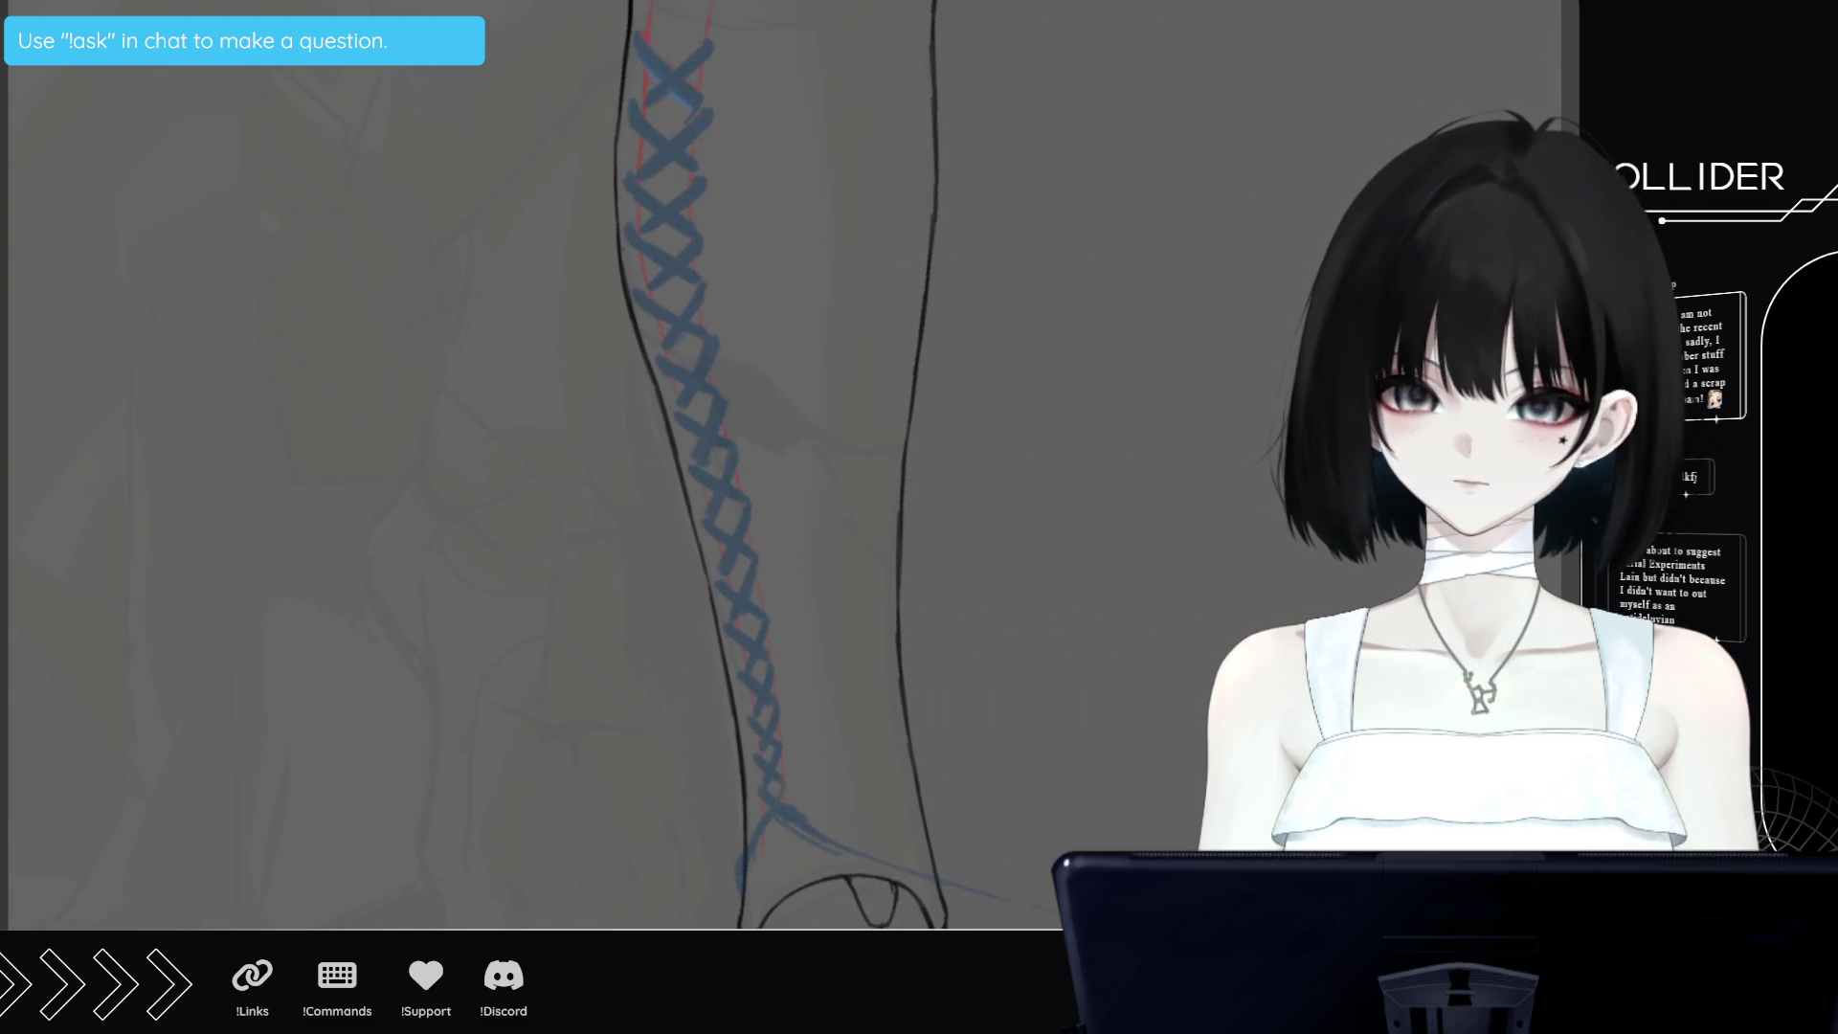
pyautogui.scroll(5, 701, 639)
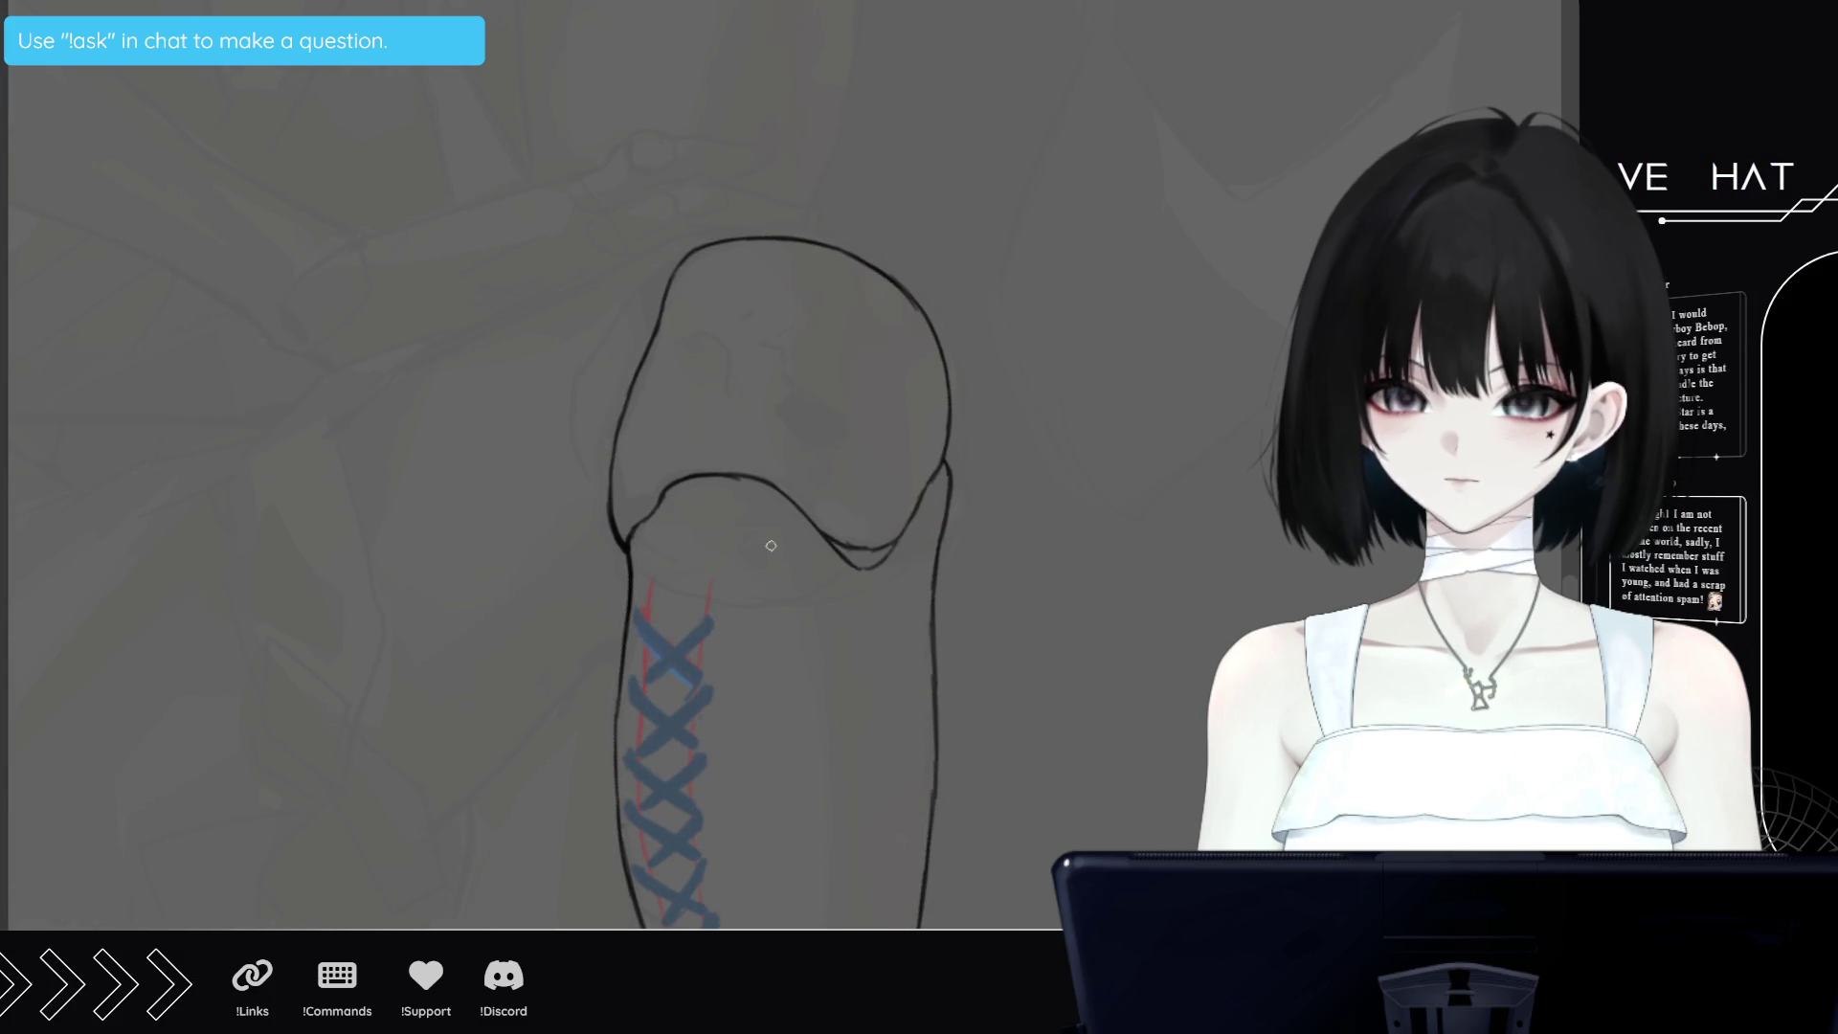
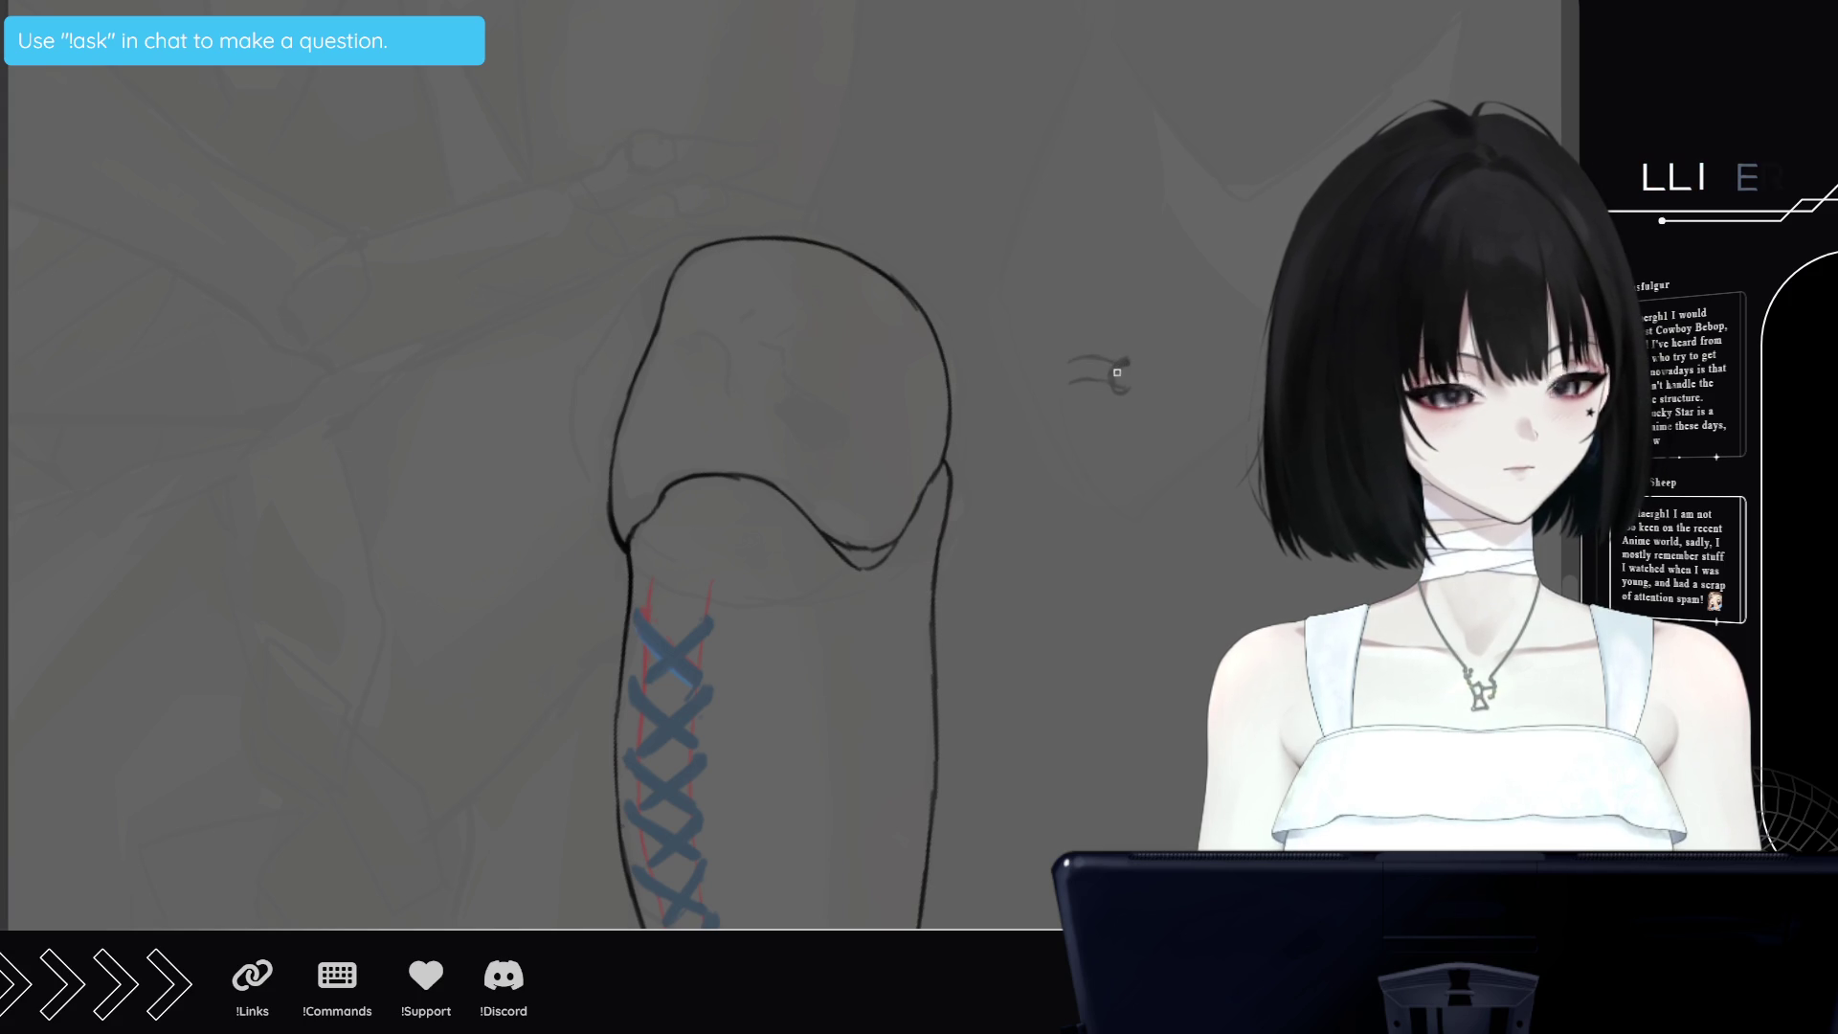
# Add straight, curved and diagonal pen strokes to the small heart doodle beside the arm
pyautogui.moveTo(1112, 385); pyautogui.dragTo(1089, 416)
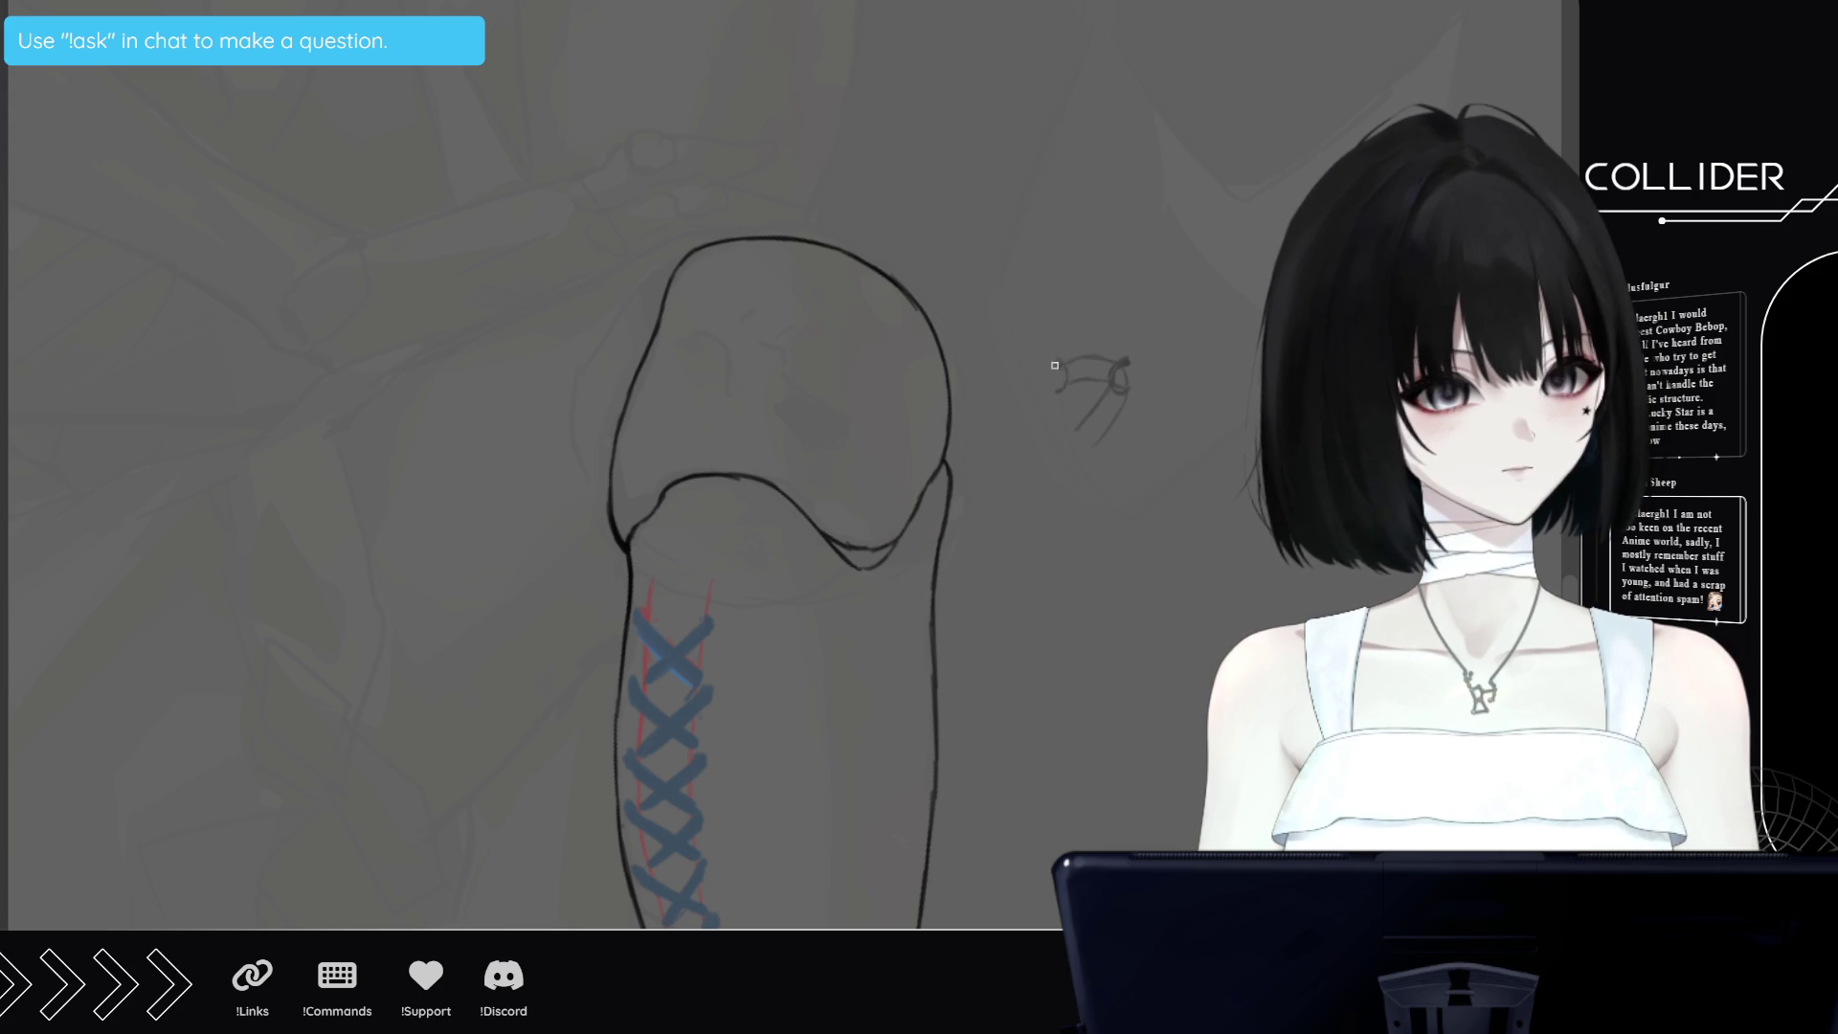
pyautogui.moveTo(1063, 372); pyautogui.dragTo(1053, 391)
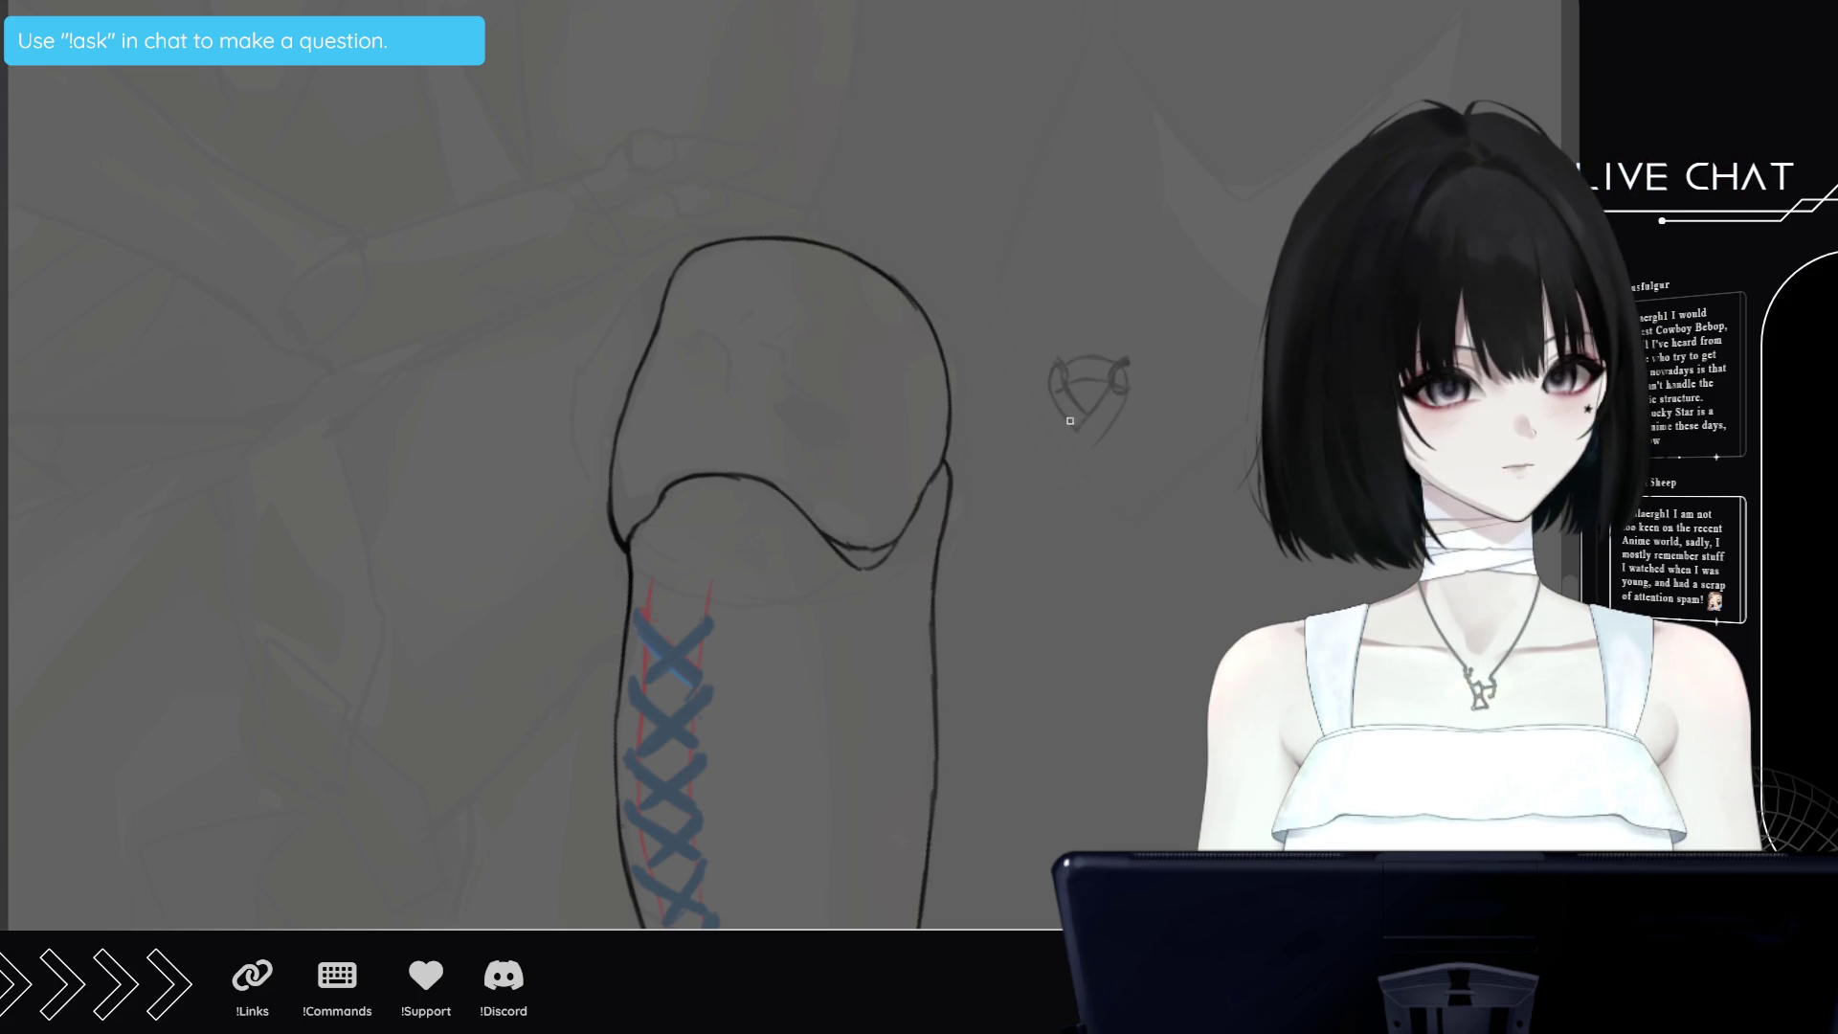
pyautogui.moveTo(1085, 411); pyautogui.dragTo(1112, 438)
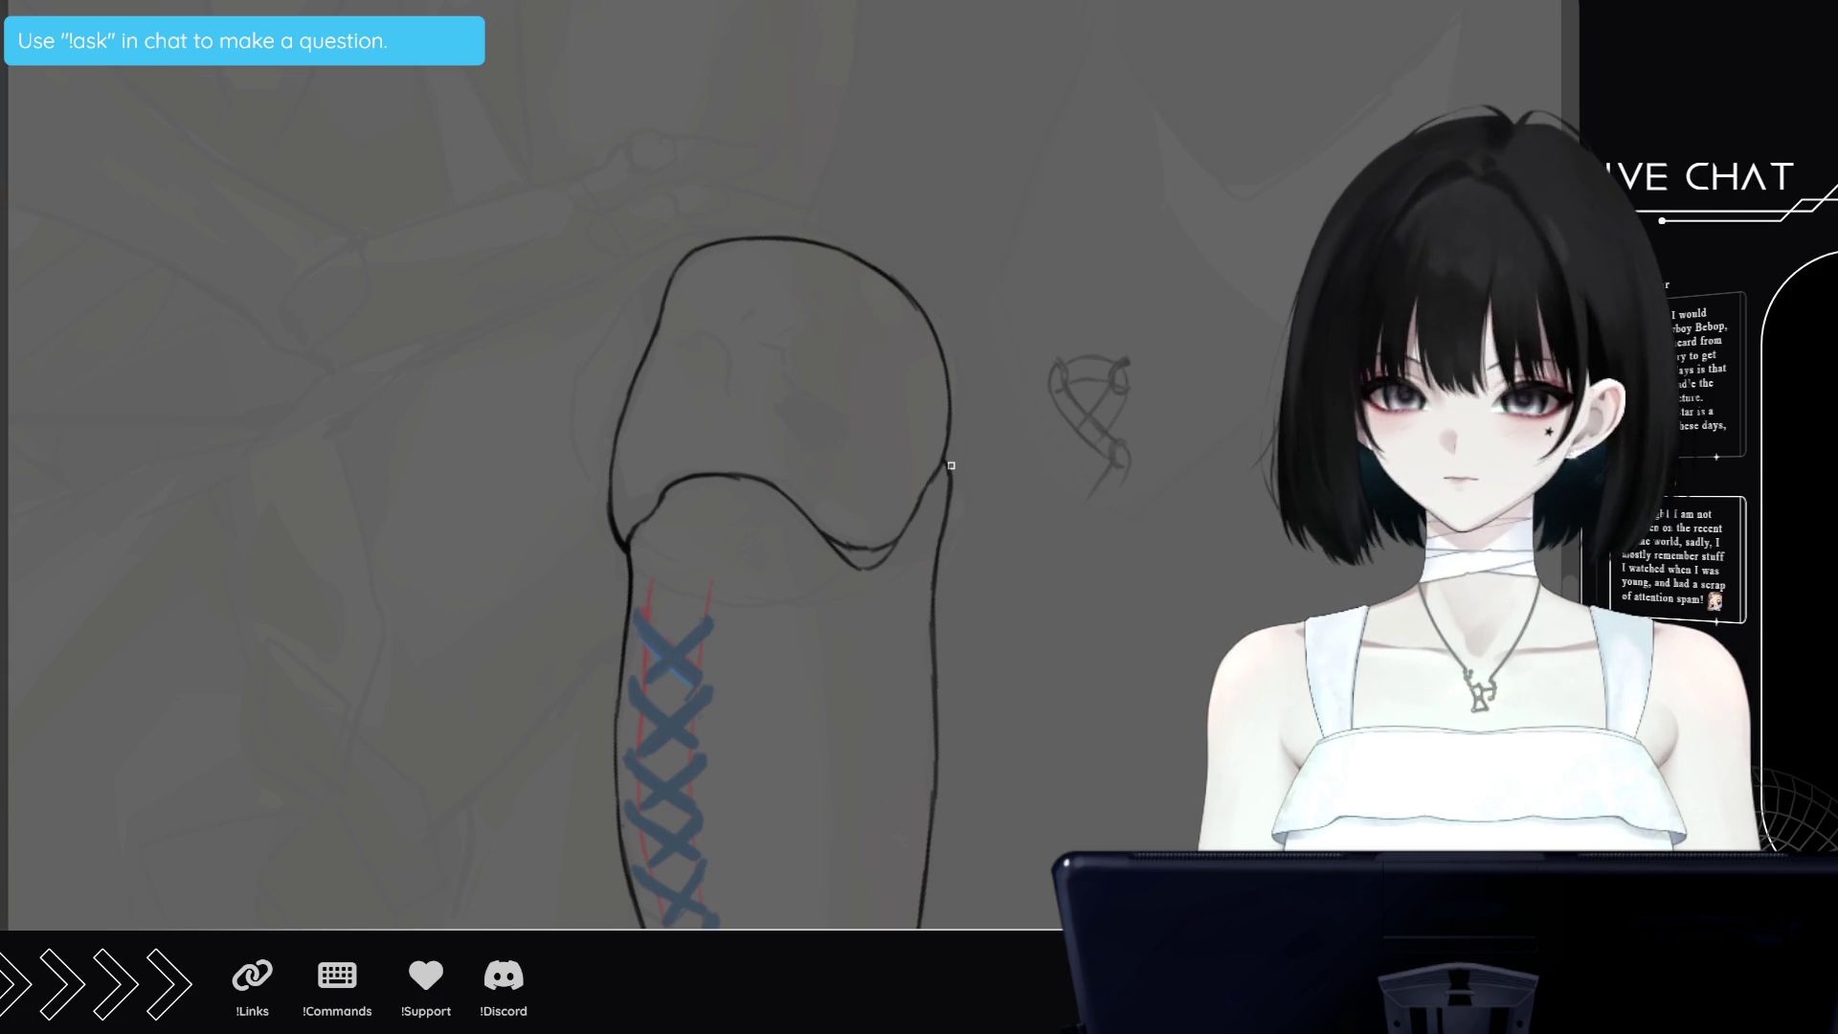
pyautogui.scroll(-5, 950, 465)
pyautogui.scroll(-2, 951, 465)
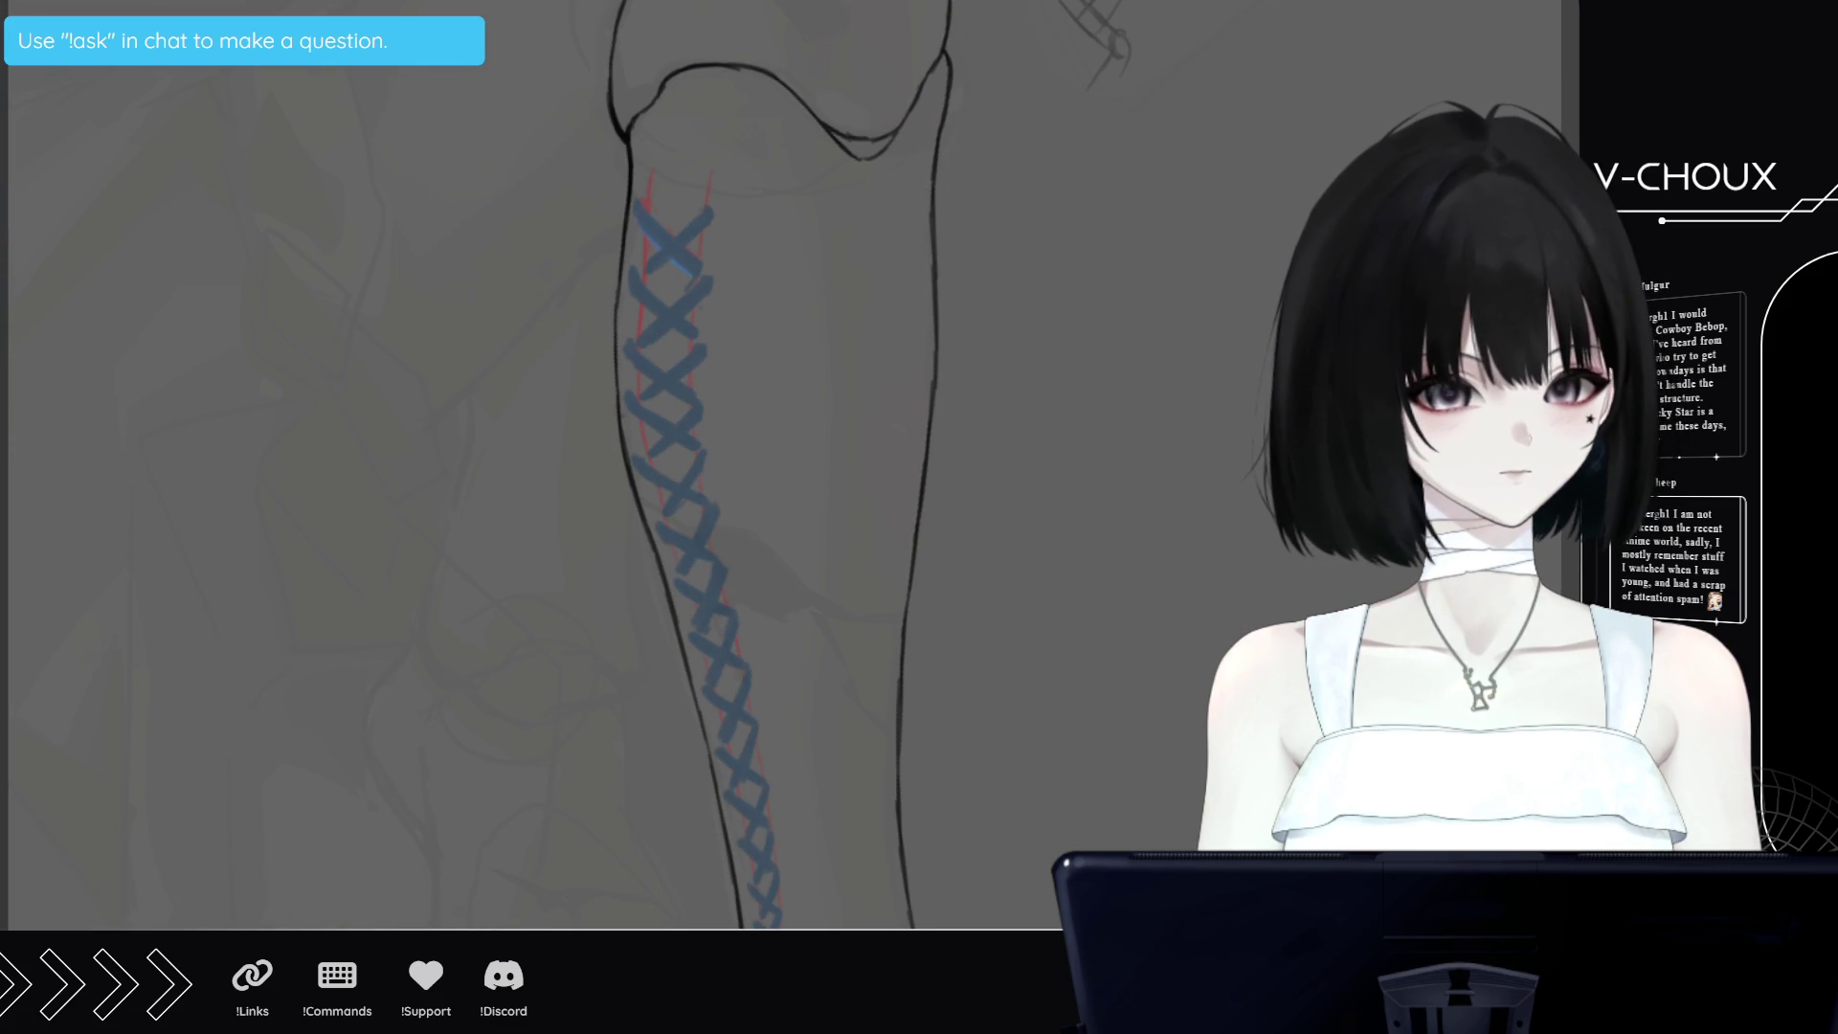
pyautogui.scroll(4, 638, 527)
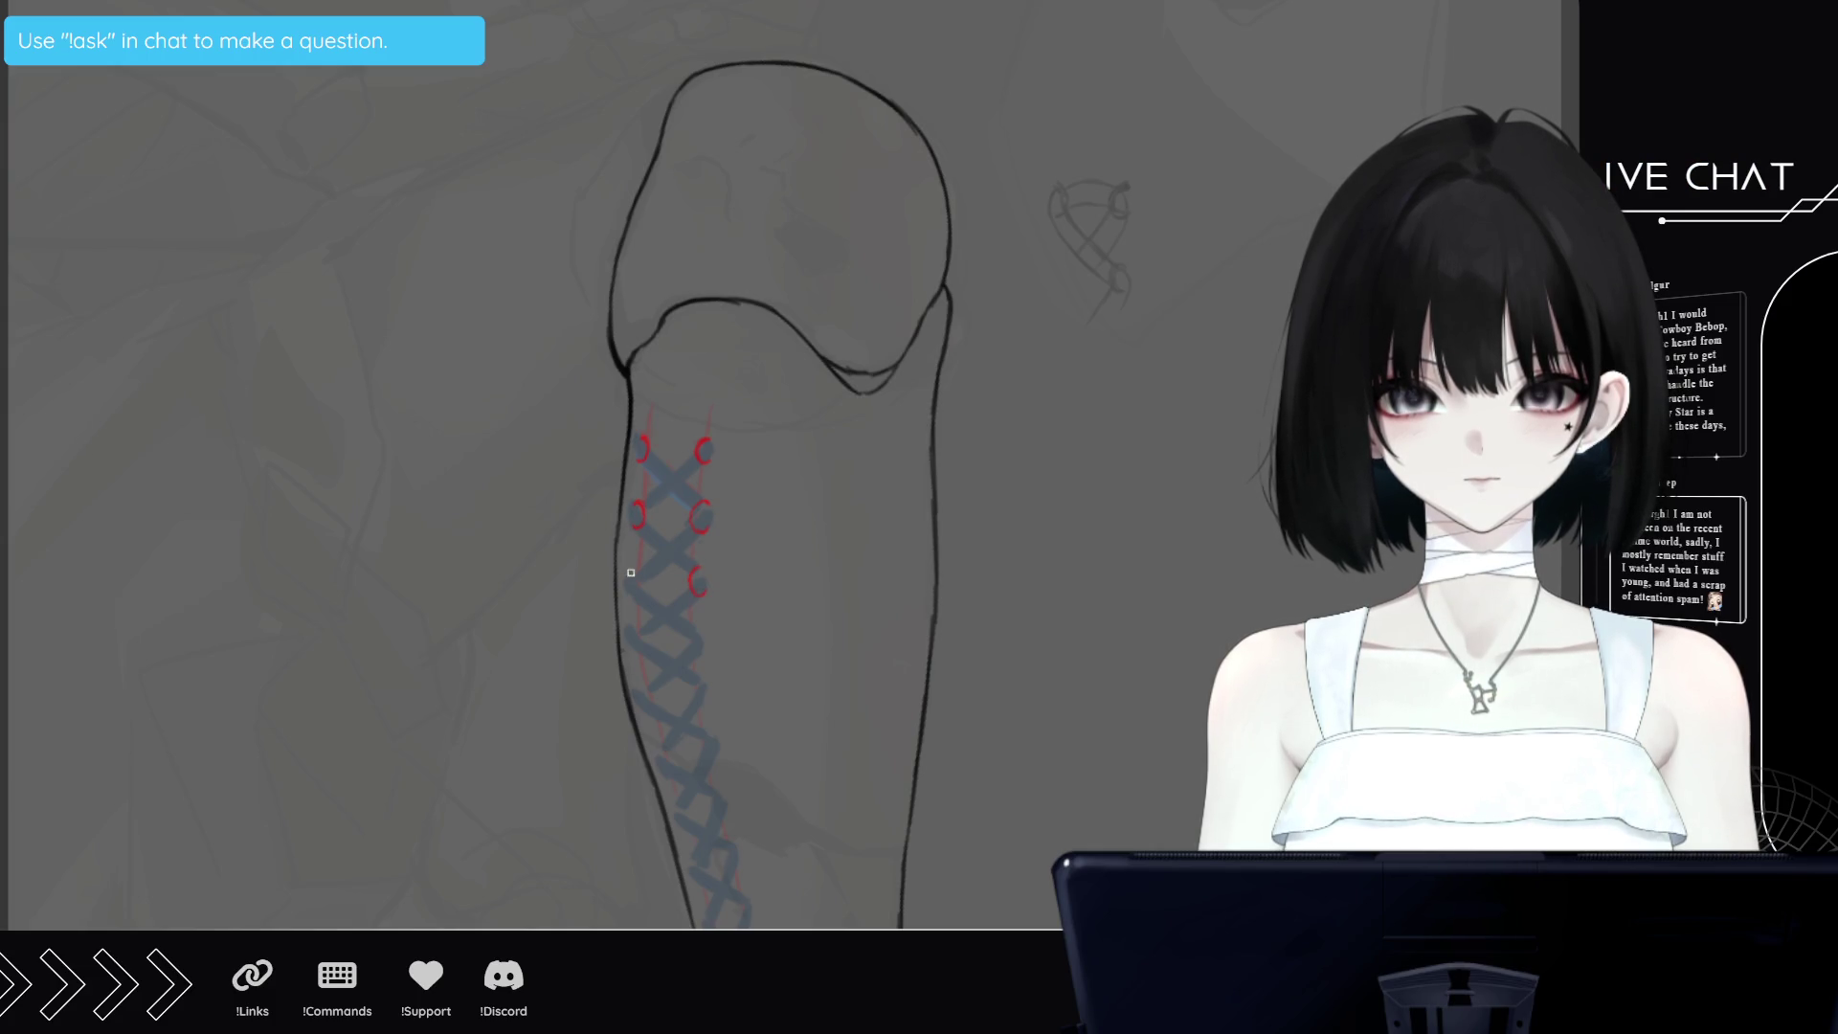
# Draw red eyelet rings on the left and right lacing edges, continuing down toward the elbow
pyautogui.moveTo(635, 578); pyautogui.dragTo(631, 594)
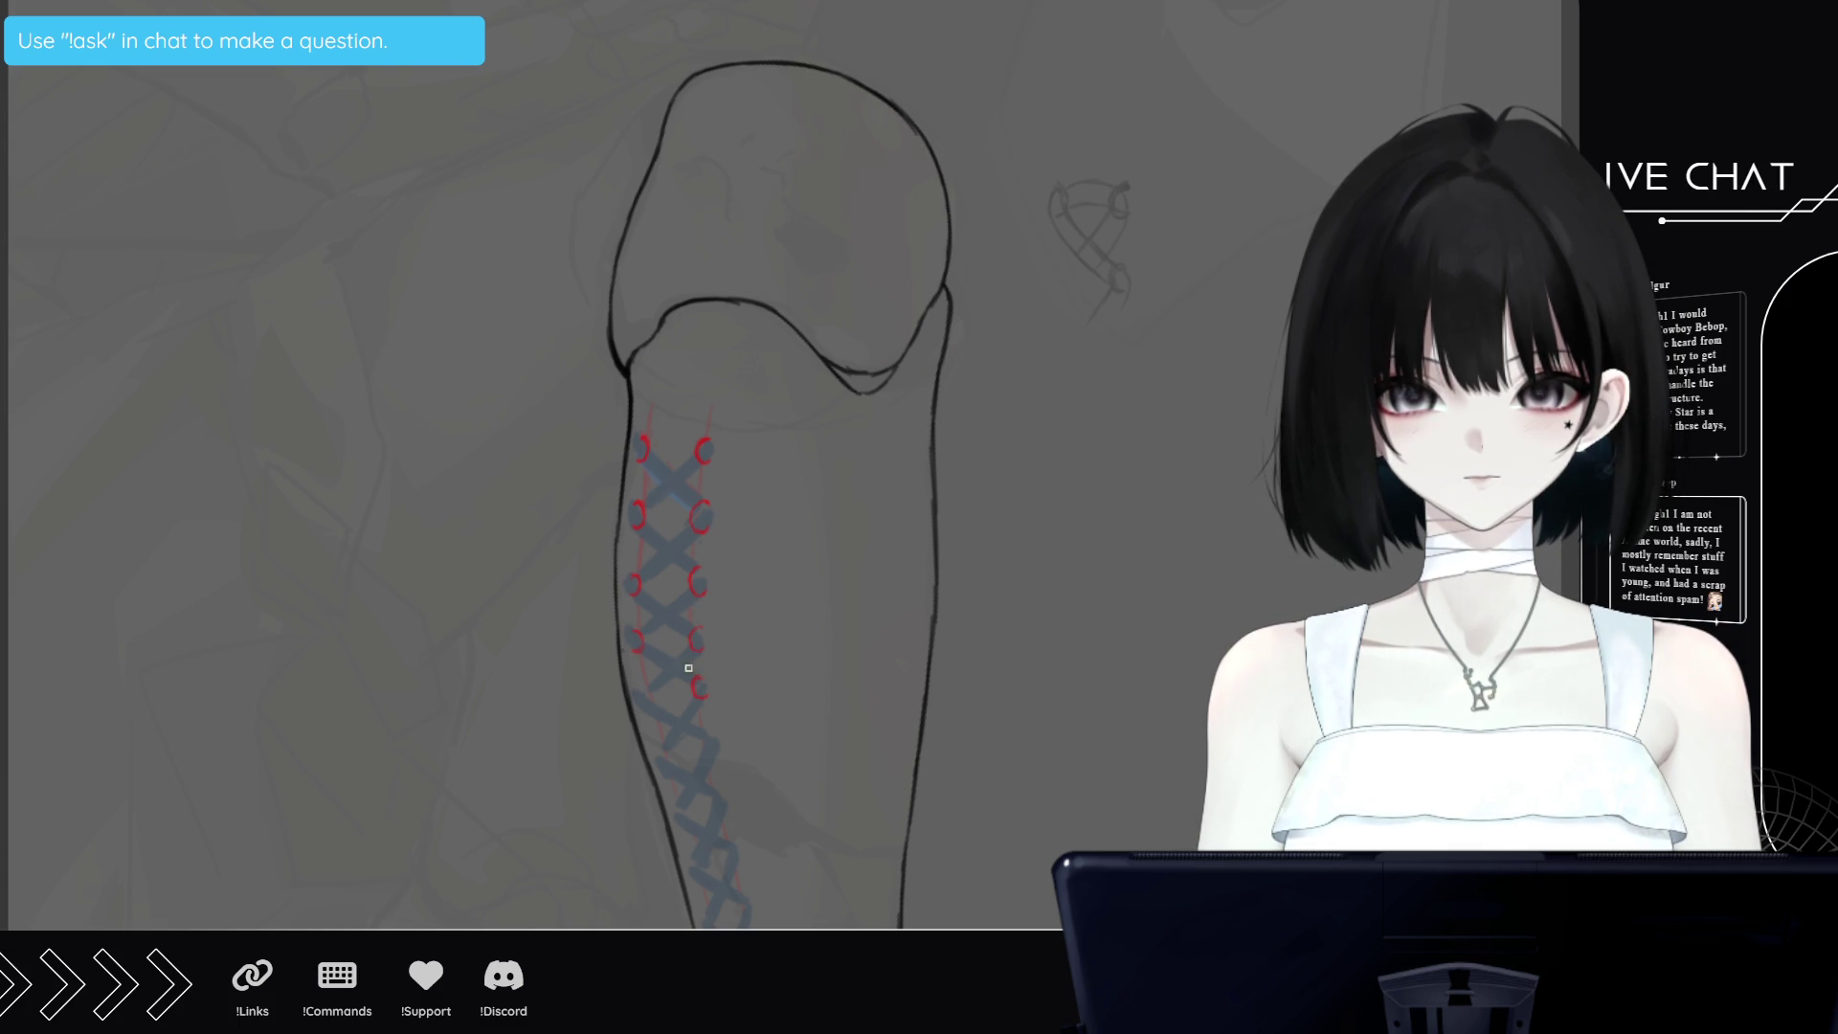
pyautogui.moveTo(650, 689); pyautogui.dragTo(646, 703)
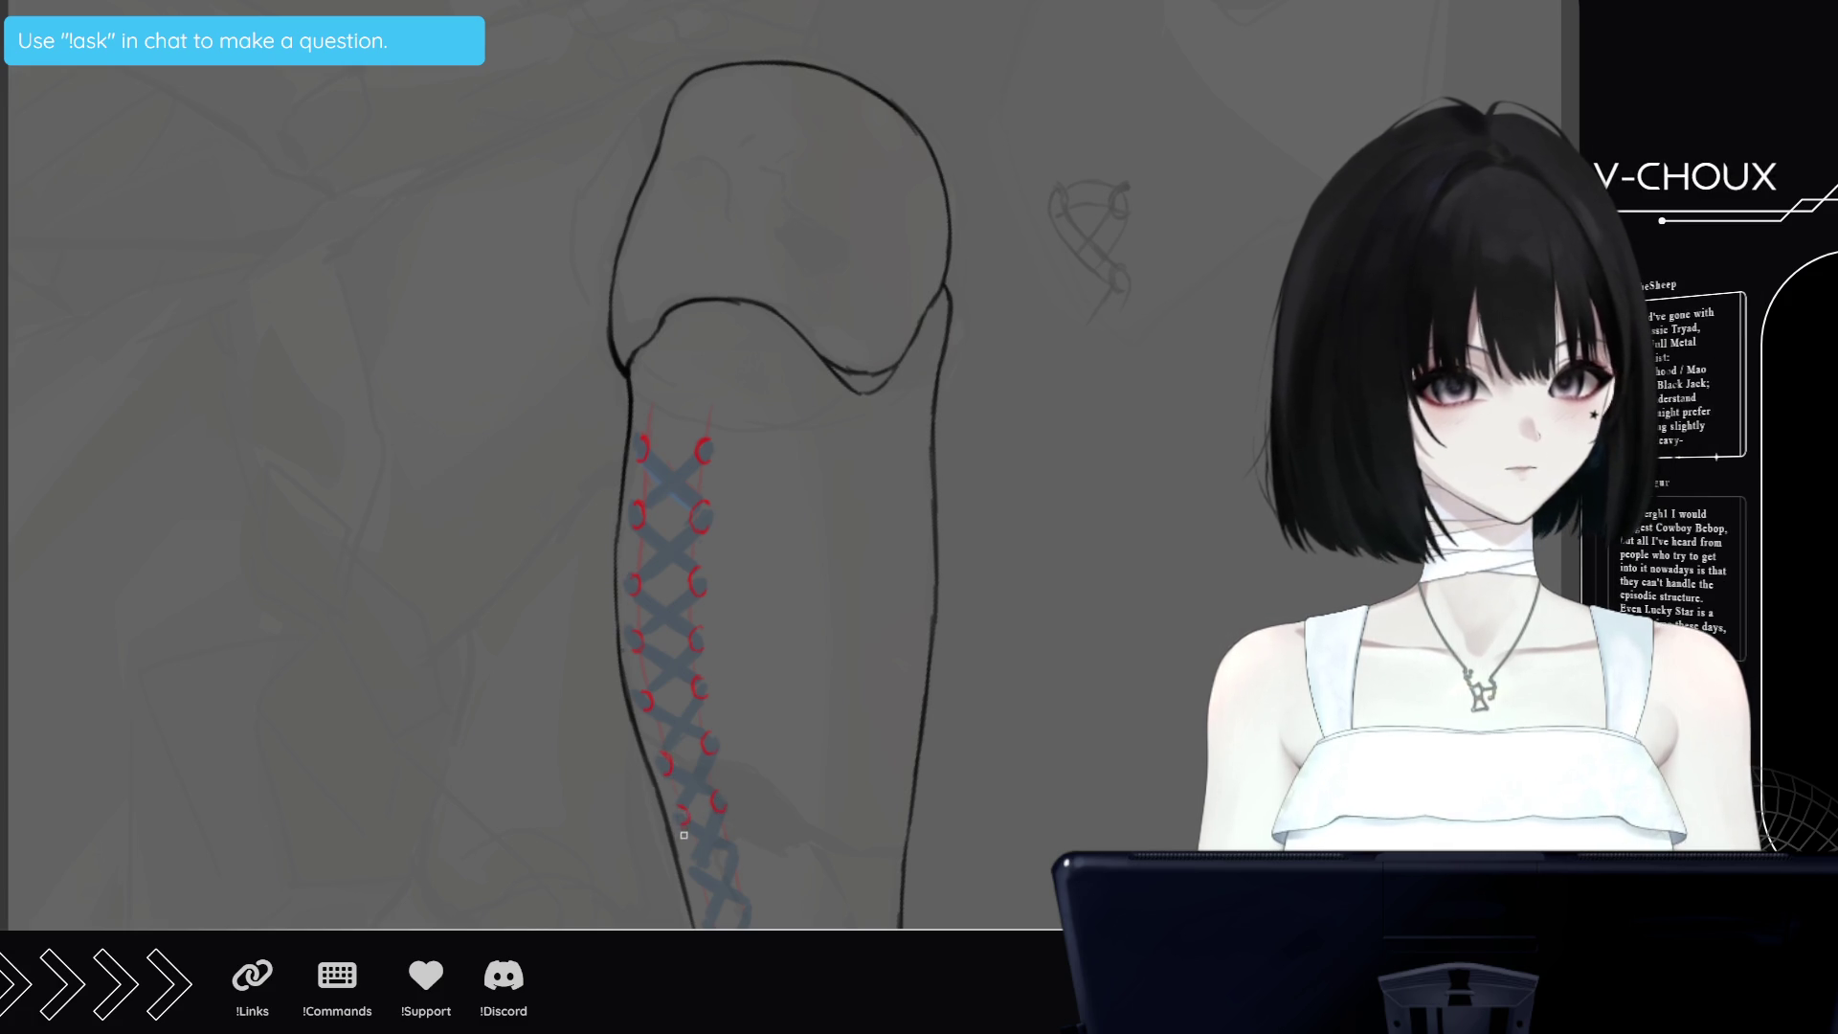
pyautogui.moveTo(731, 843); pyautogui.dragTo(734, 846)
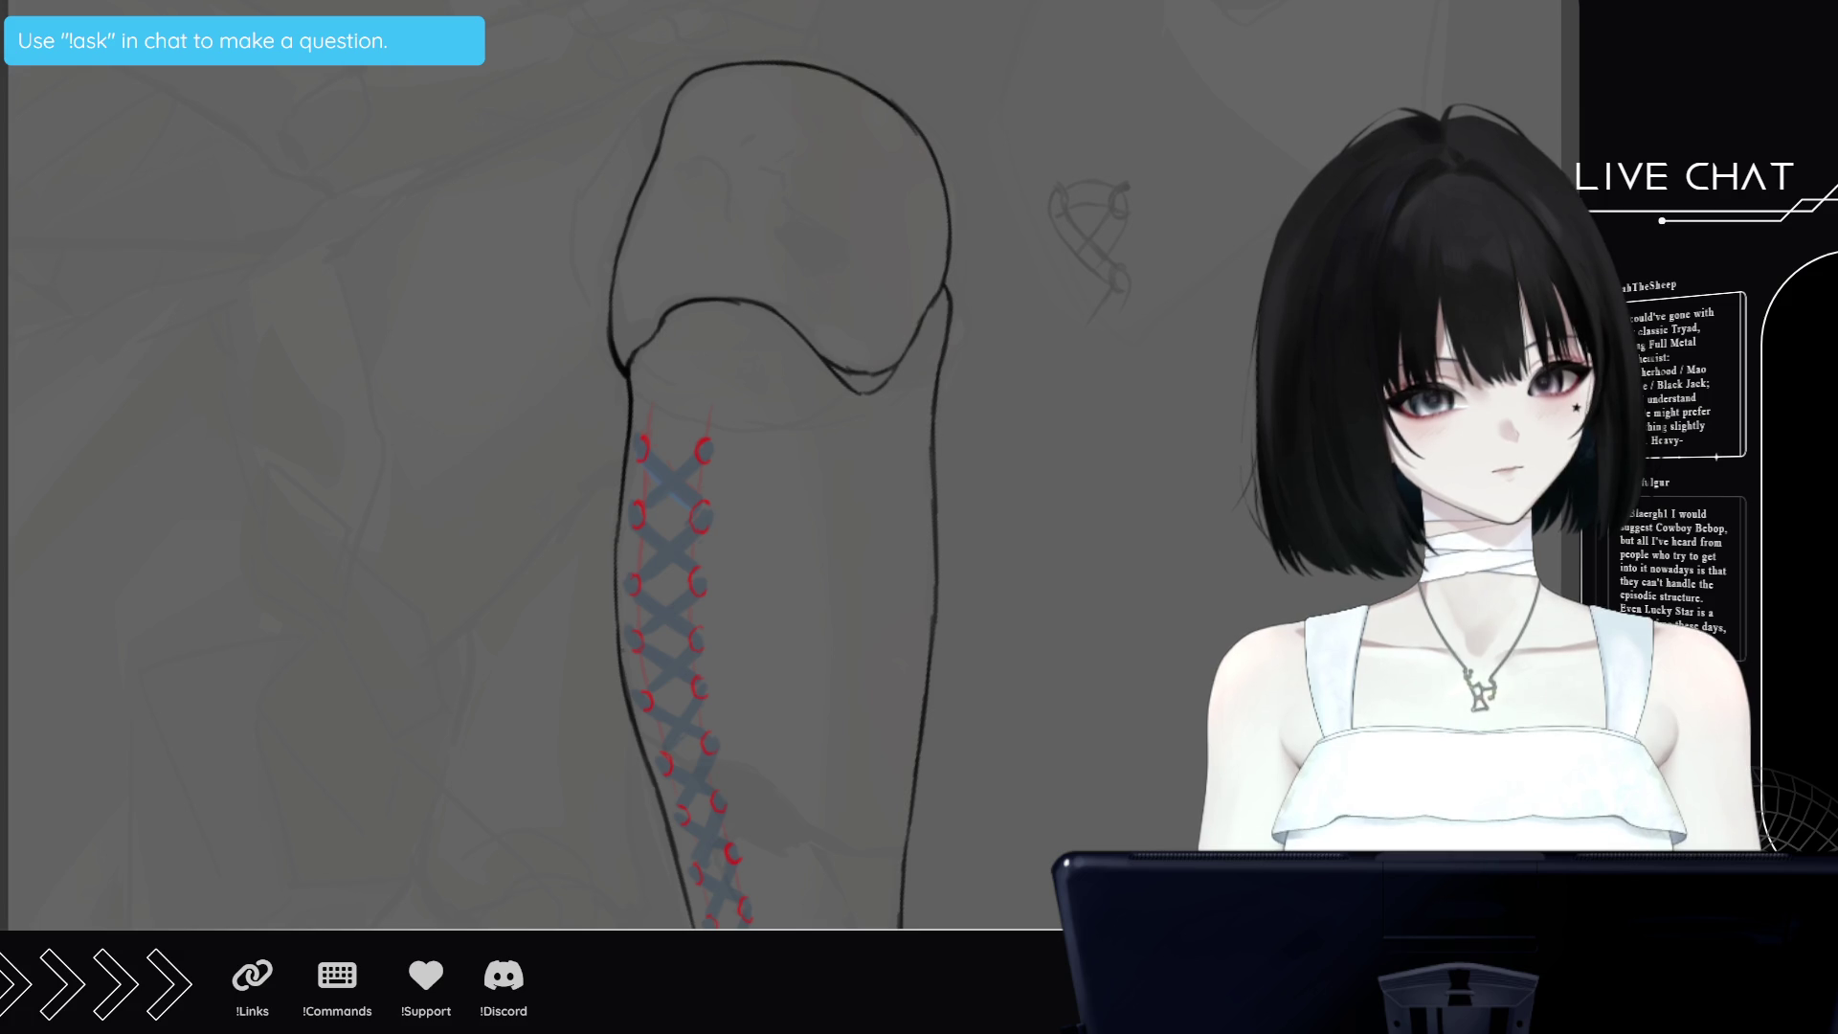
pyautogui.scroll(-5, 780, 465)
pyautogui.scroll(-1, 782, 513)
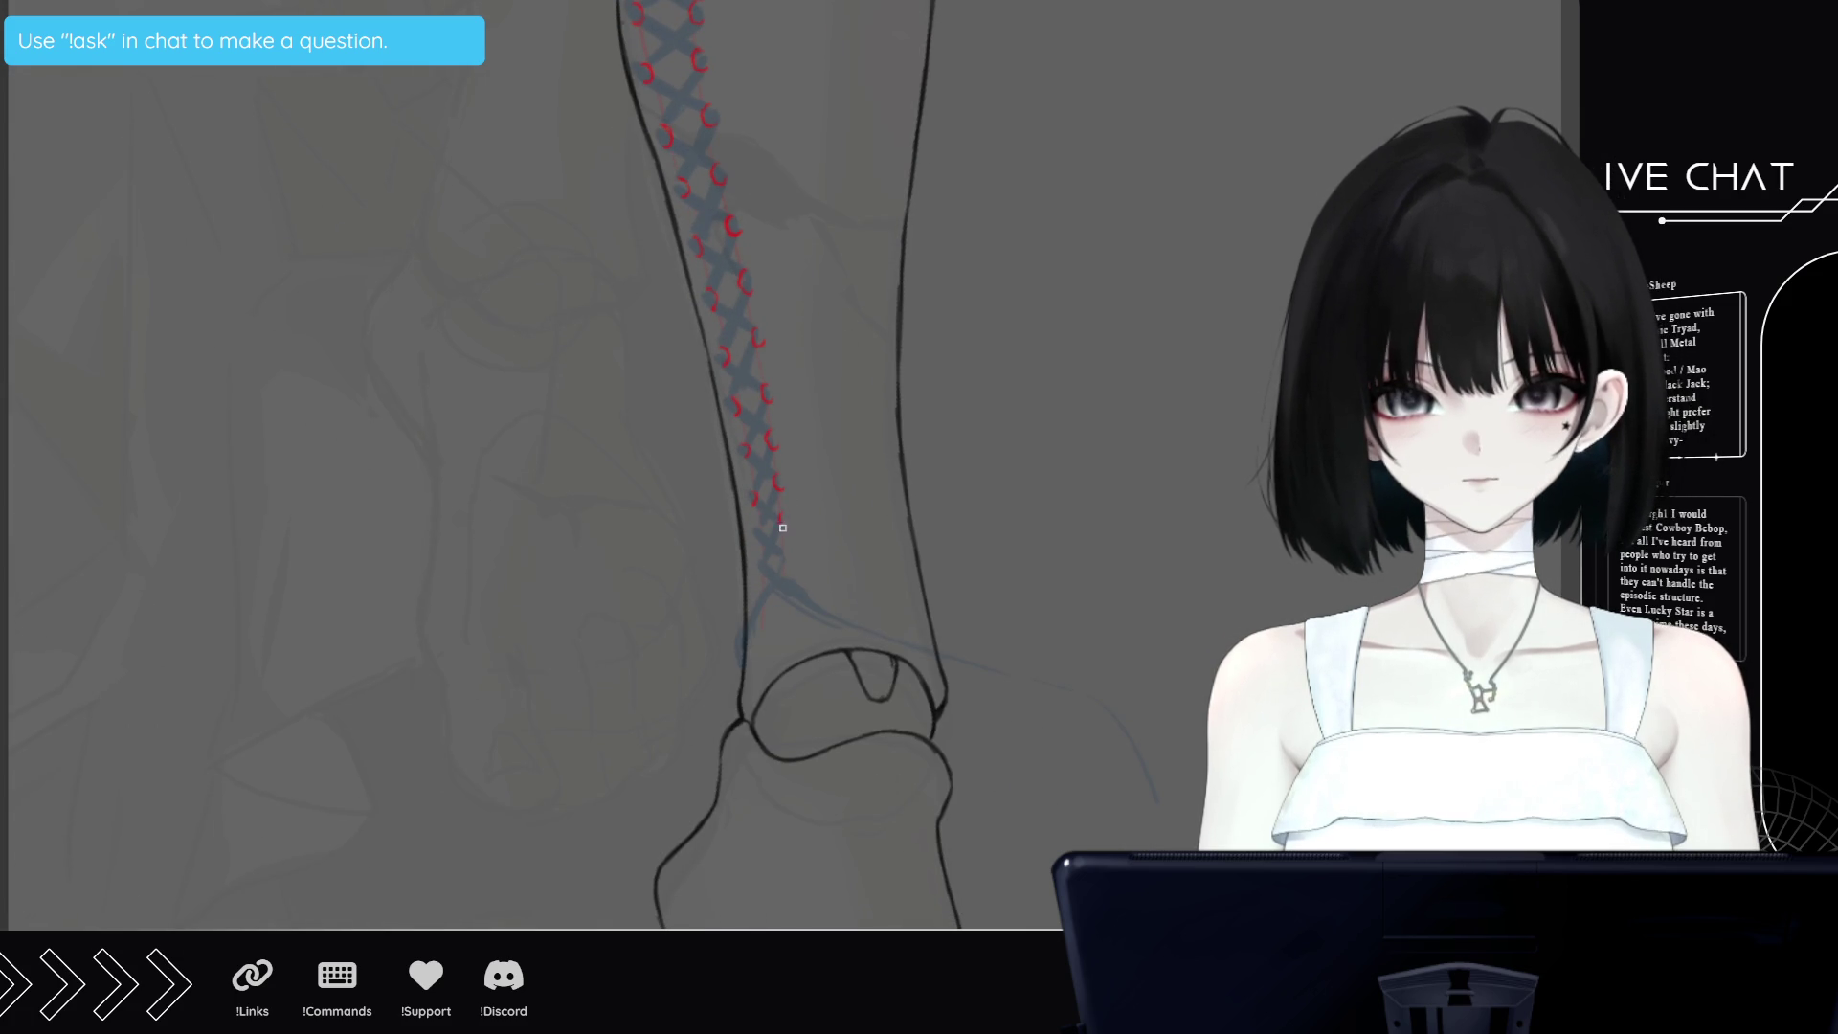
pyautogui.moveTo(784, 517); pyautogui.dragTo(782, 533)
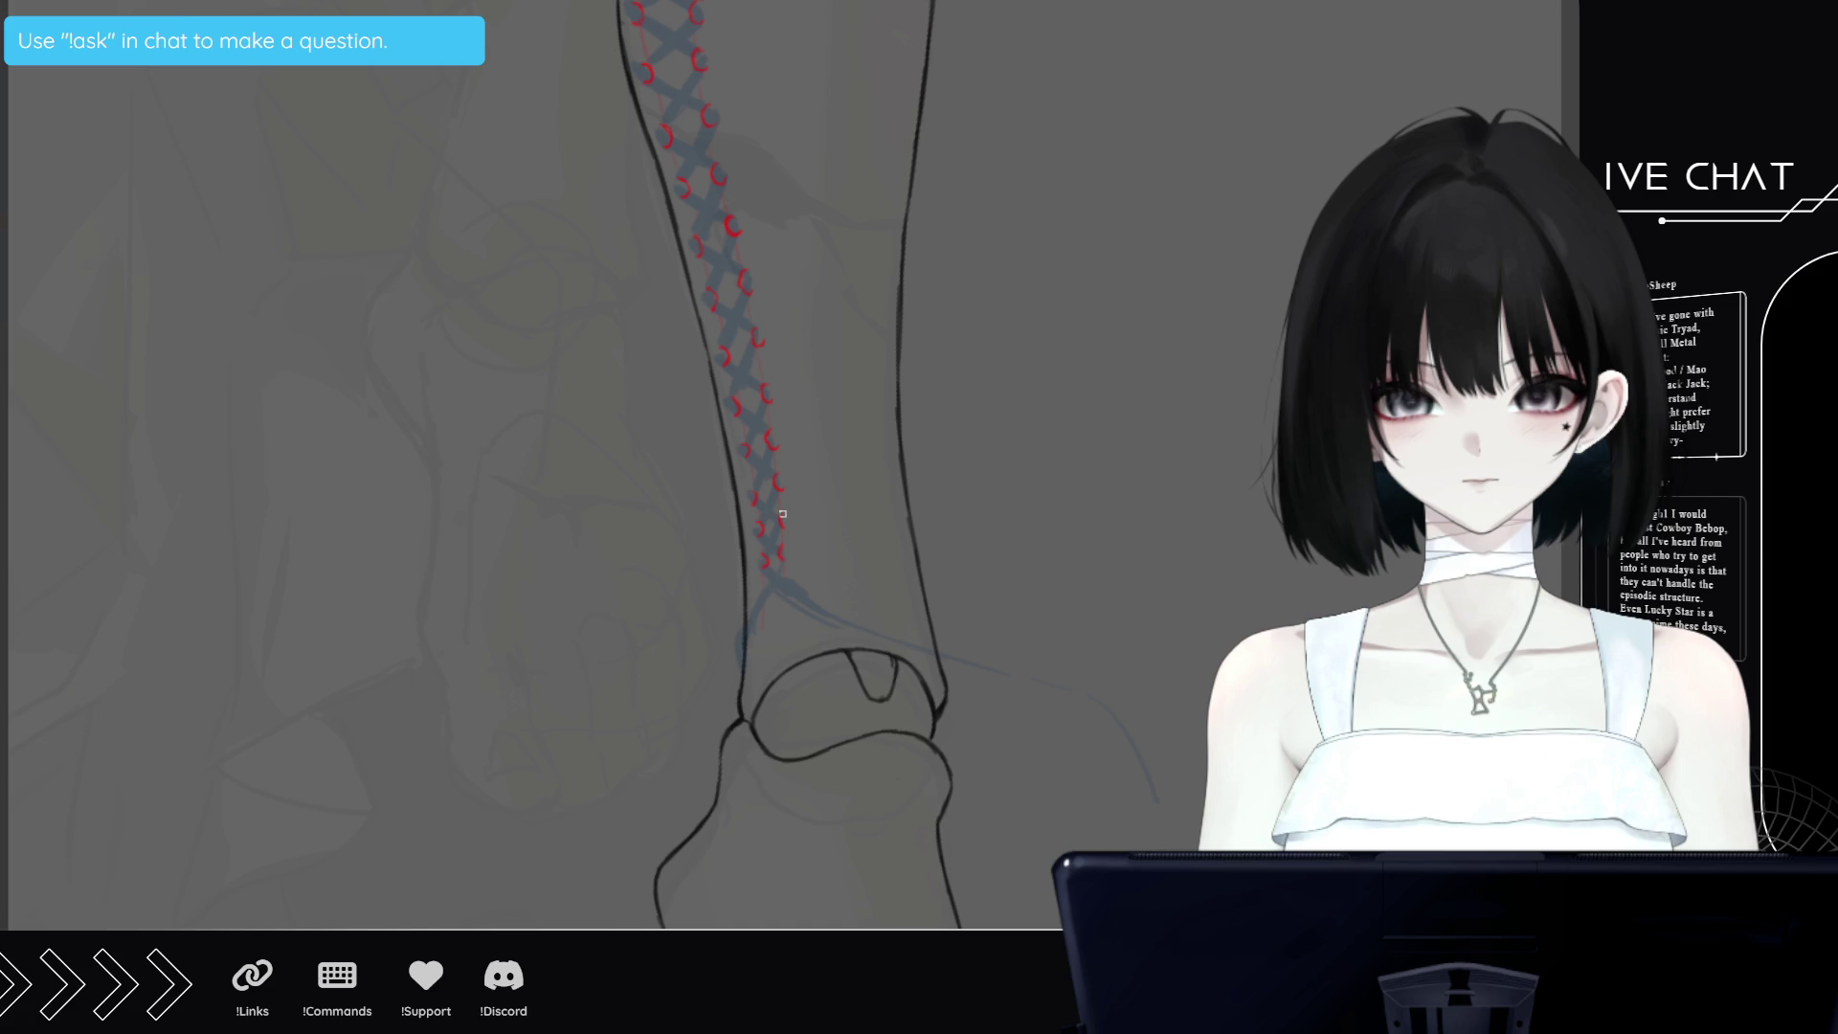
pyautogui.scroll(5, 782, 514)
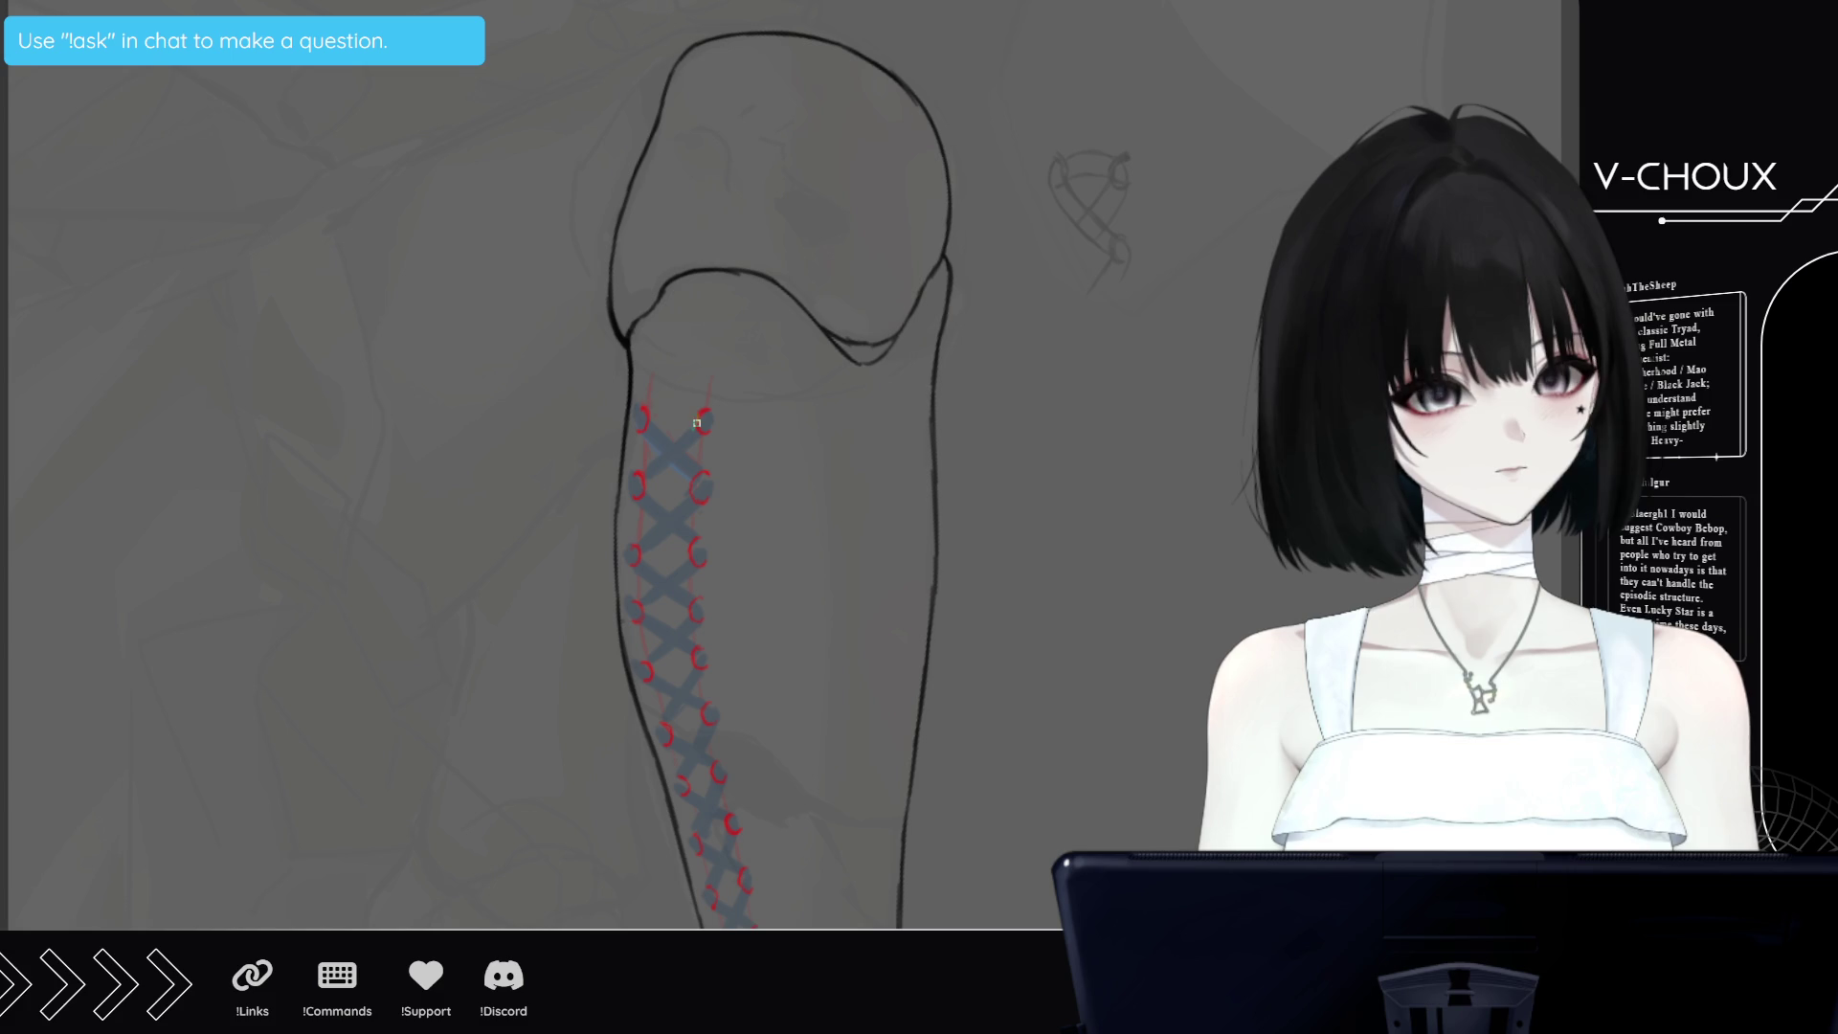
# Draw a green zigzag lace crossing between the upper eyelets, then zoom out
pyautogui.moveTo(697, 422); pyautogui.dragTo(646, 465)
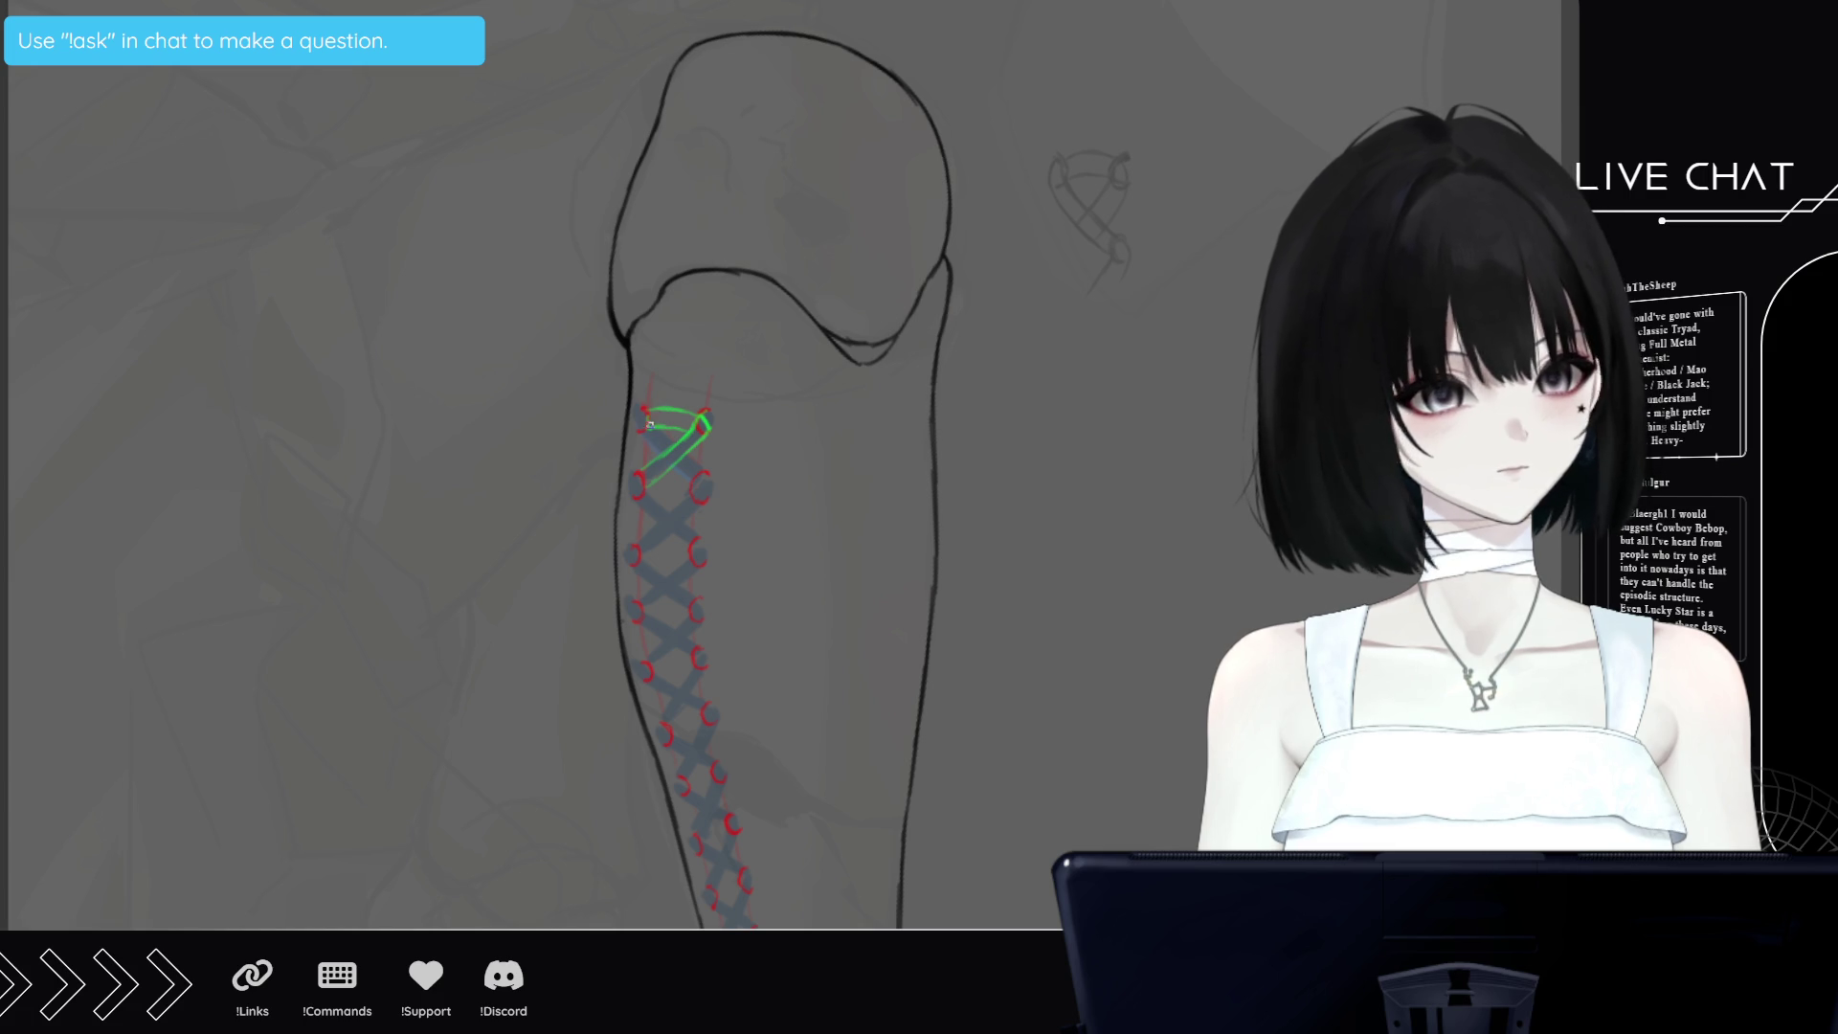
pyautogui.moveTo(650, 425); pyautogui.dragTo(695, 465)
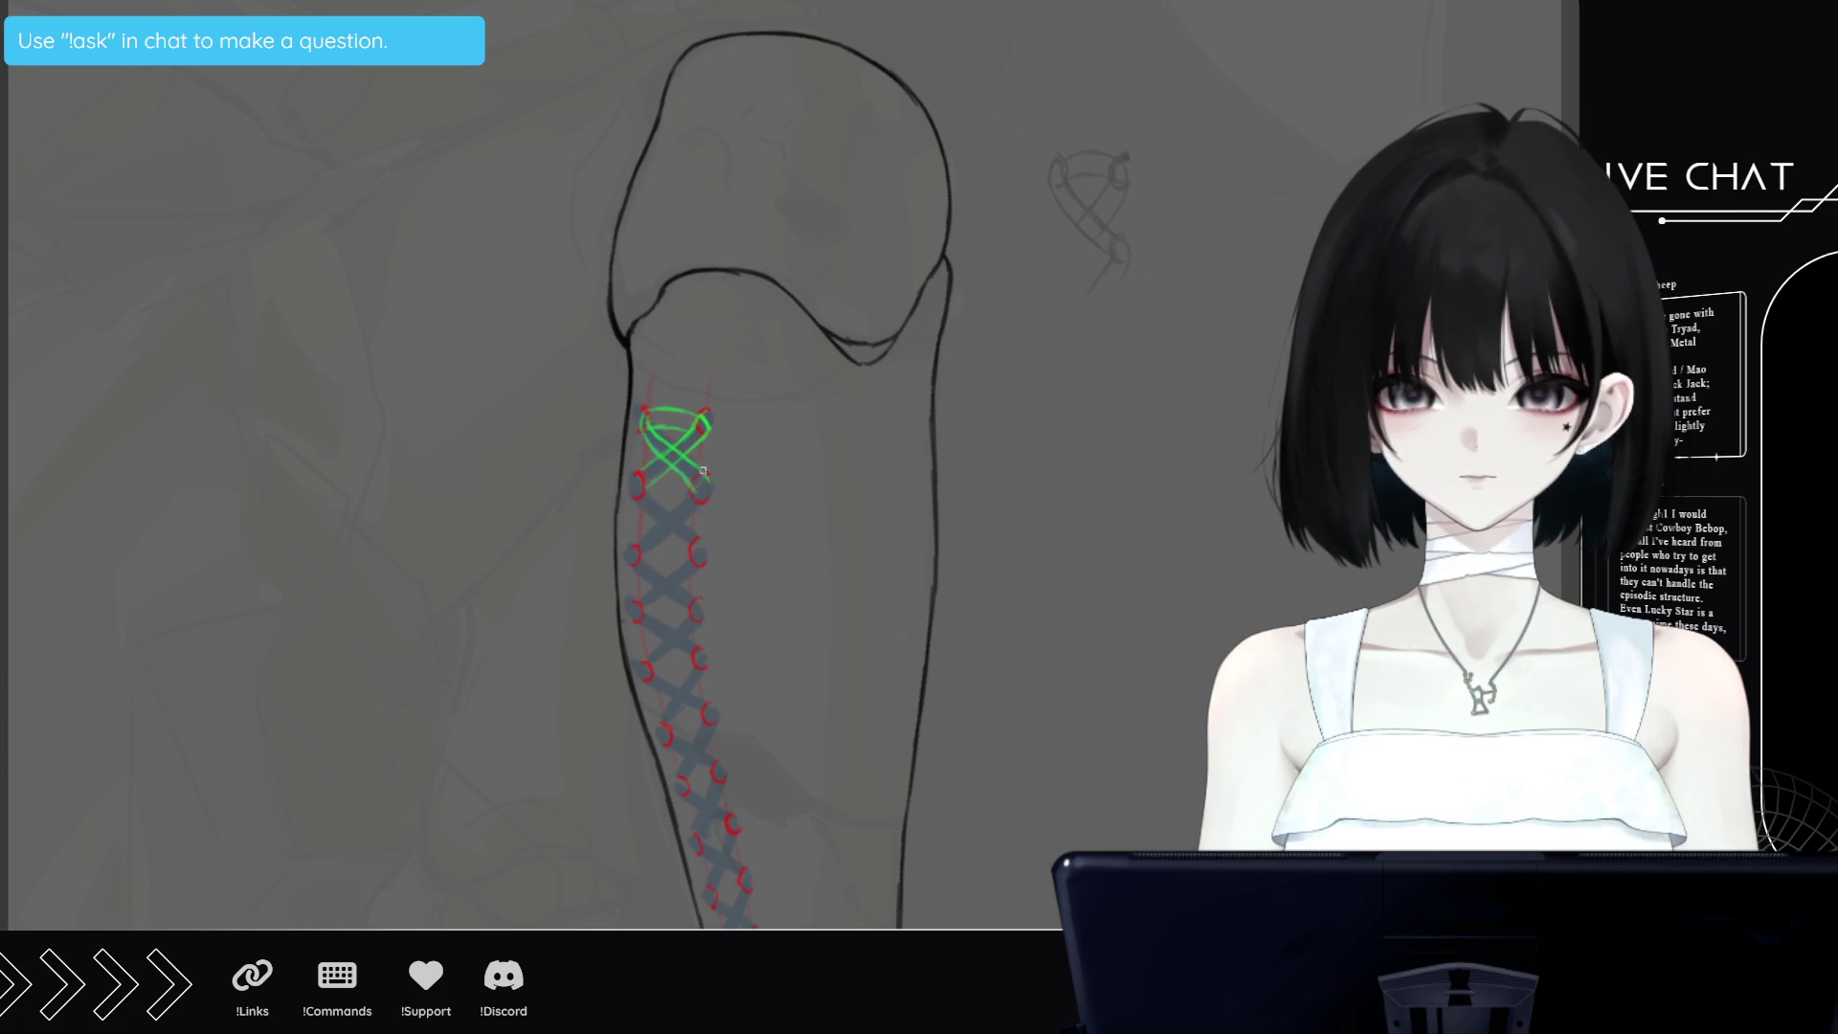
pyautogui.moveTo(702, 470); pyautogui.dragTo(695, 490)
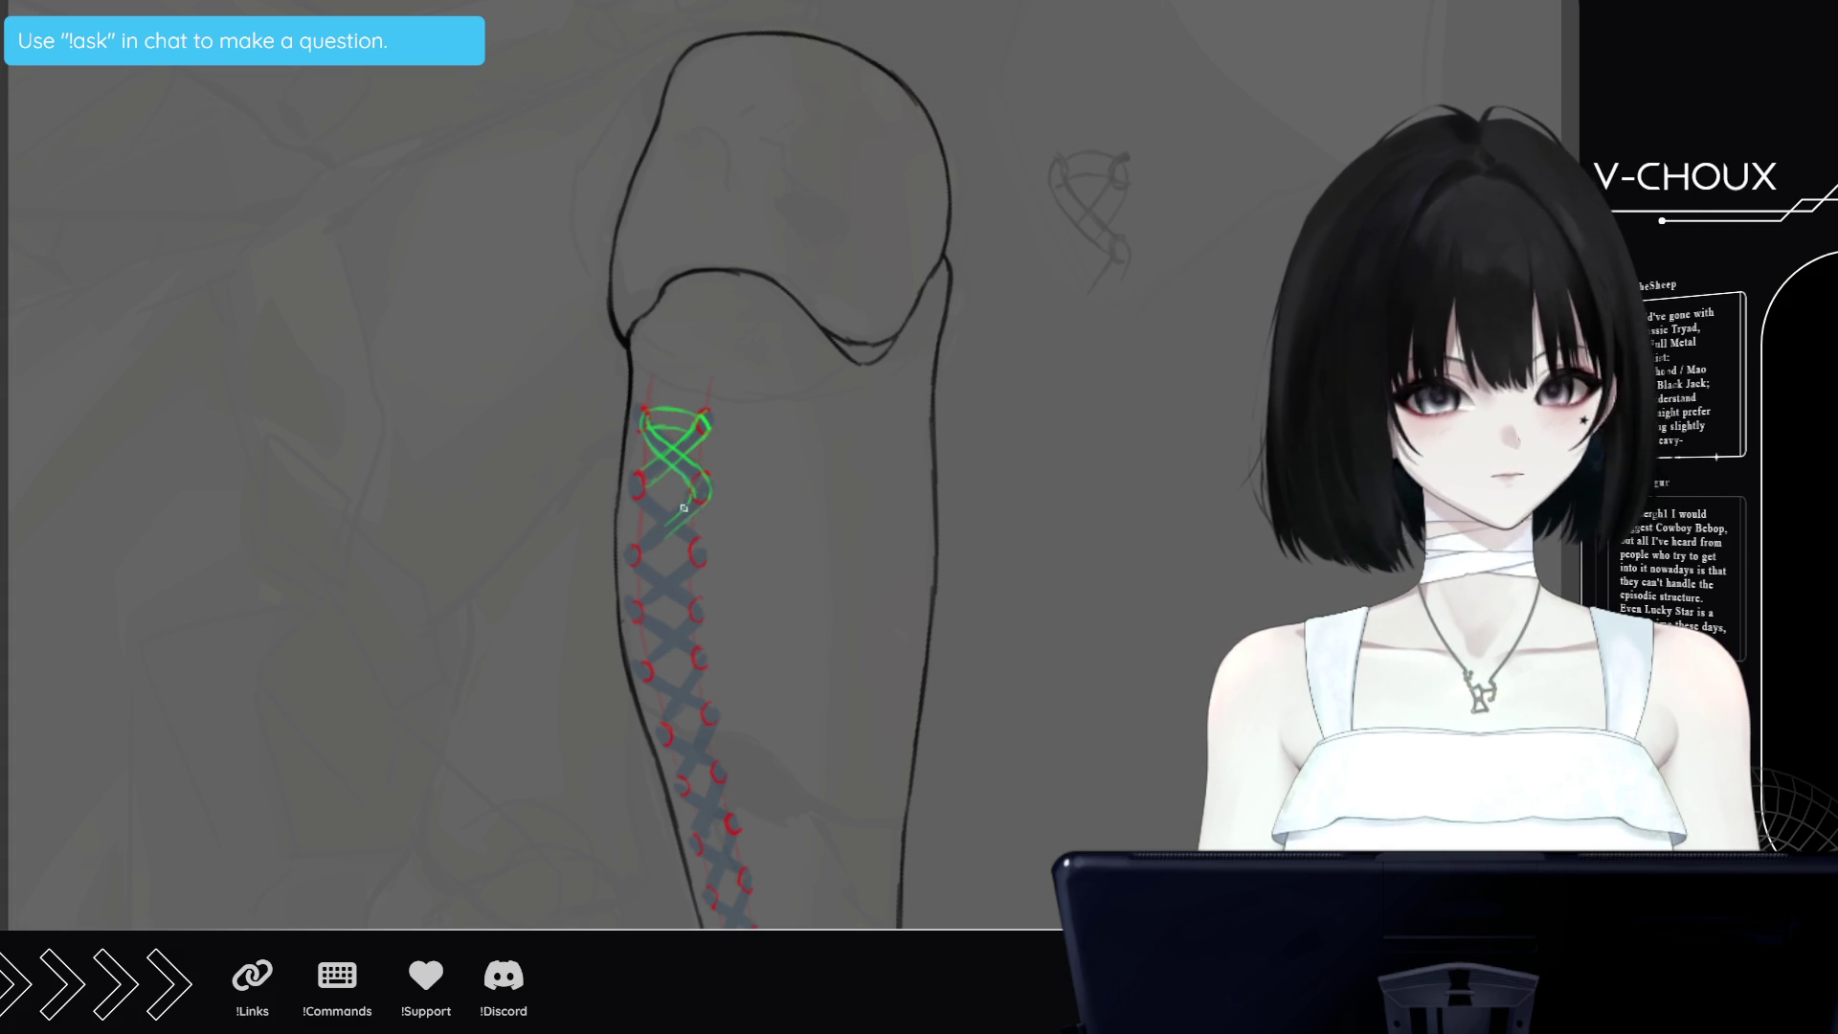
pyautogui.moveTo(700, 507); pyautogui.dragTo(634, 558)
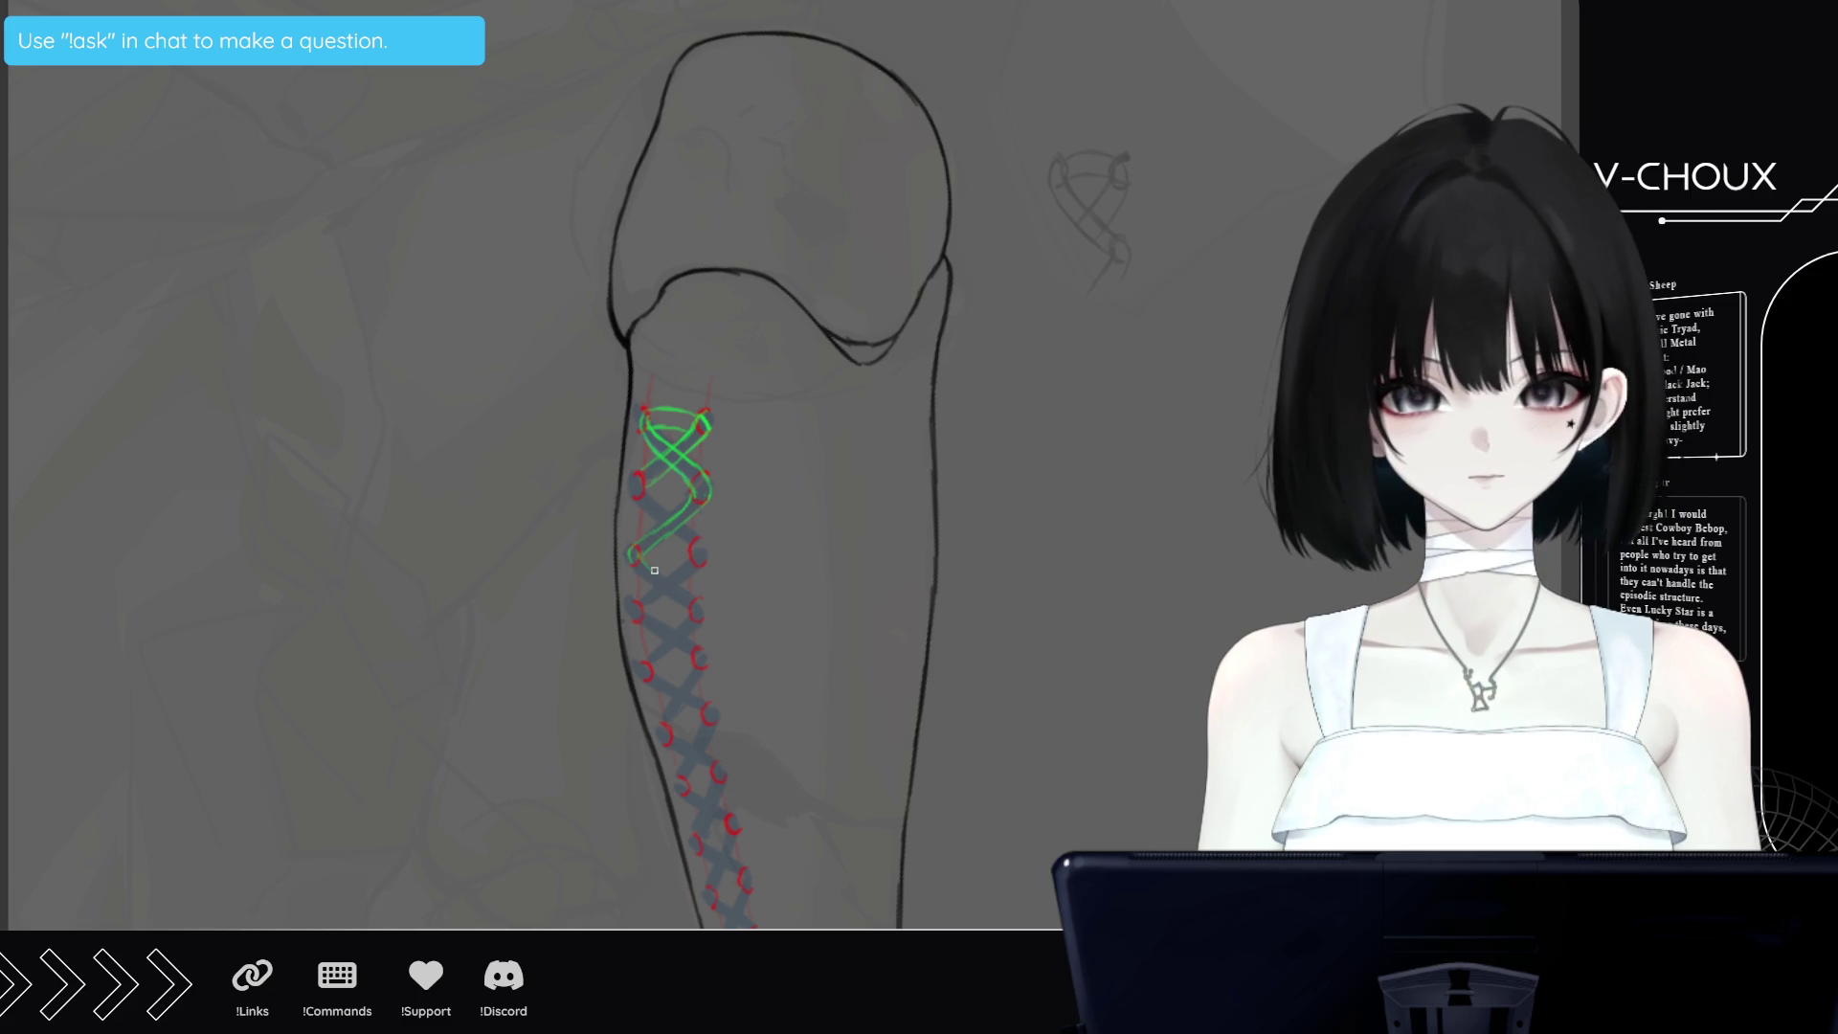
pyautogui.moveTo(642, 574); pyautogui.dragTo(690, 605)
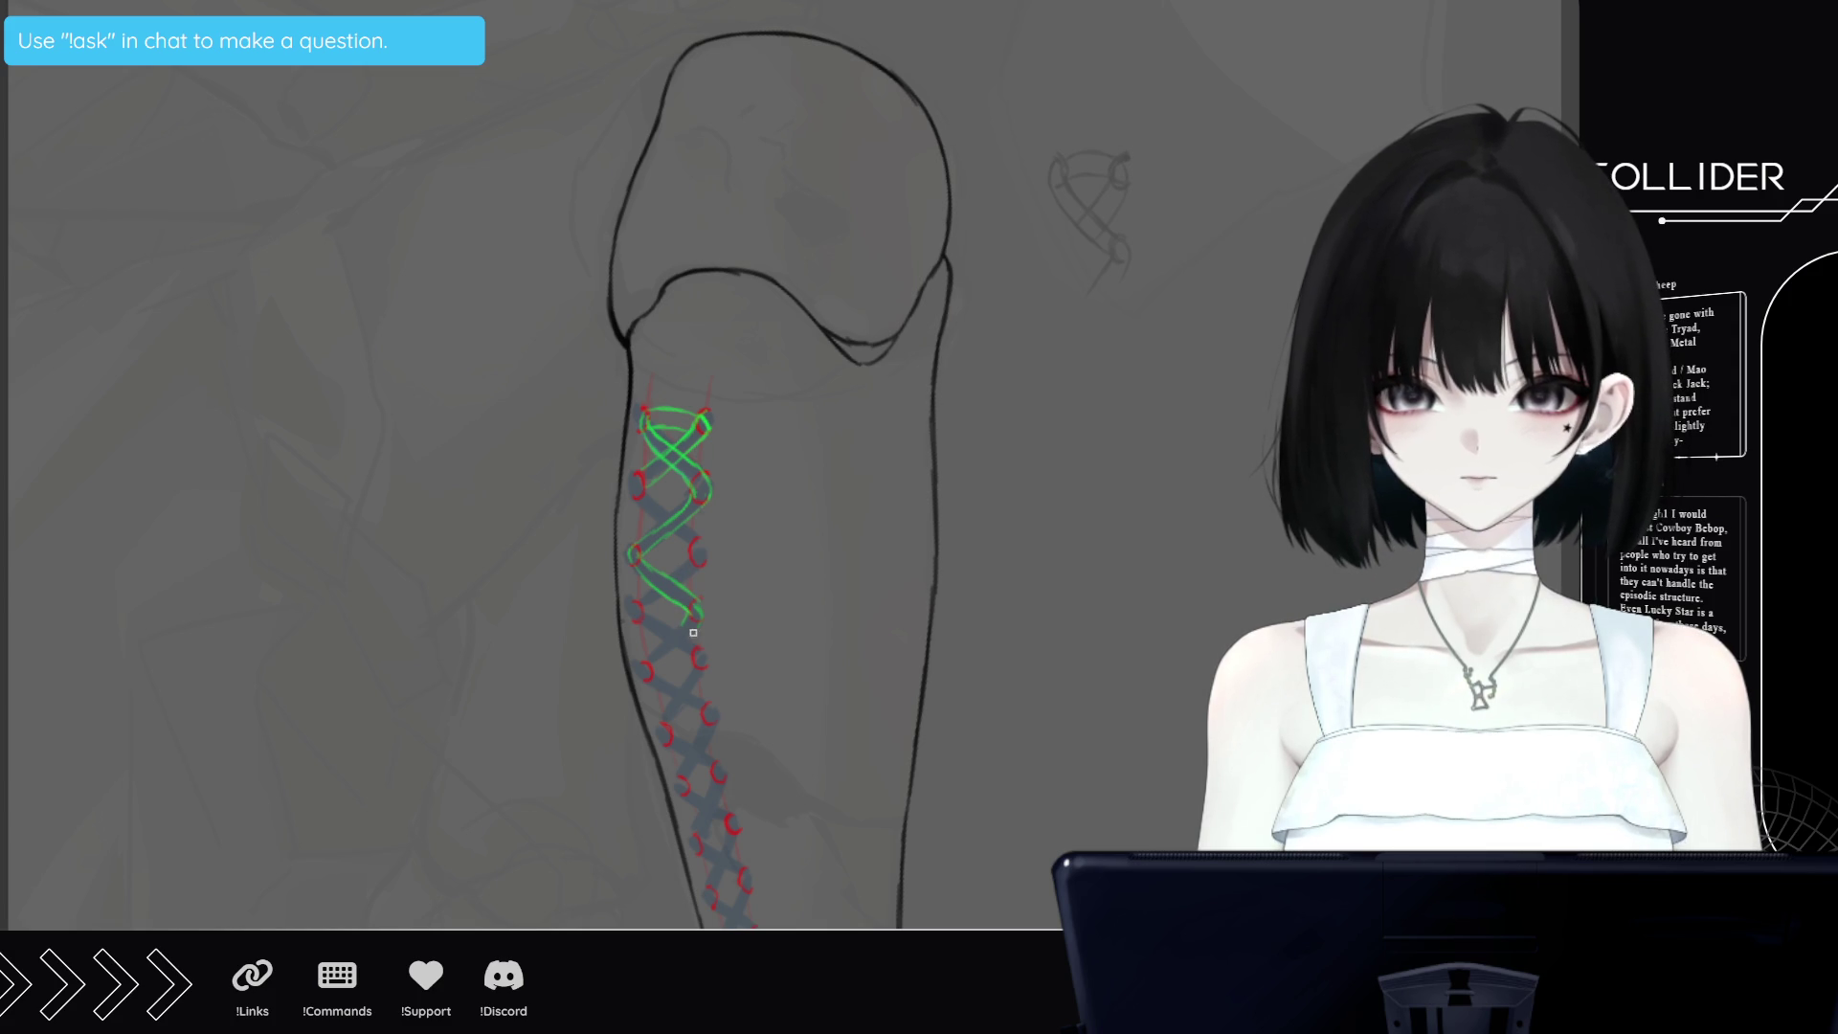
pyautogui.moveTo(699, 609); pyautogui.dragTo(656, 687)
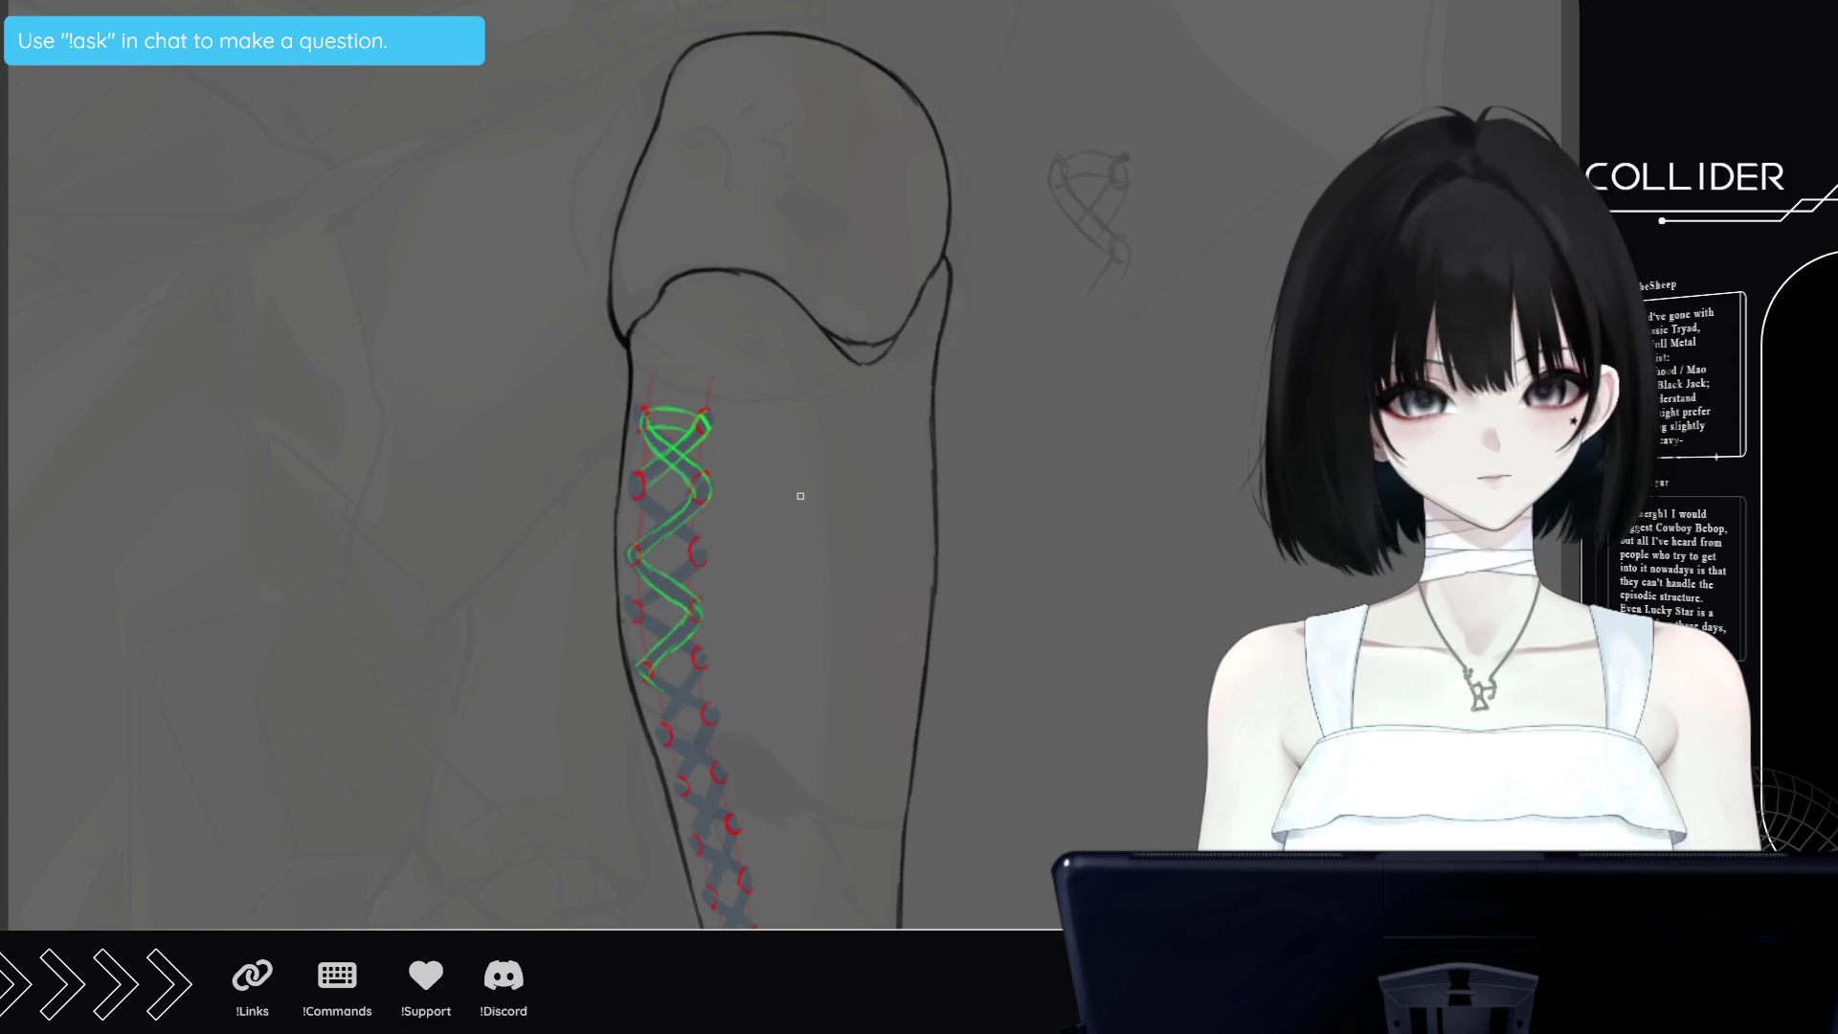
pyautogui.hotkey('ctrl', '-')
pyautogui.scroll(-1, 775, 646)
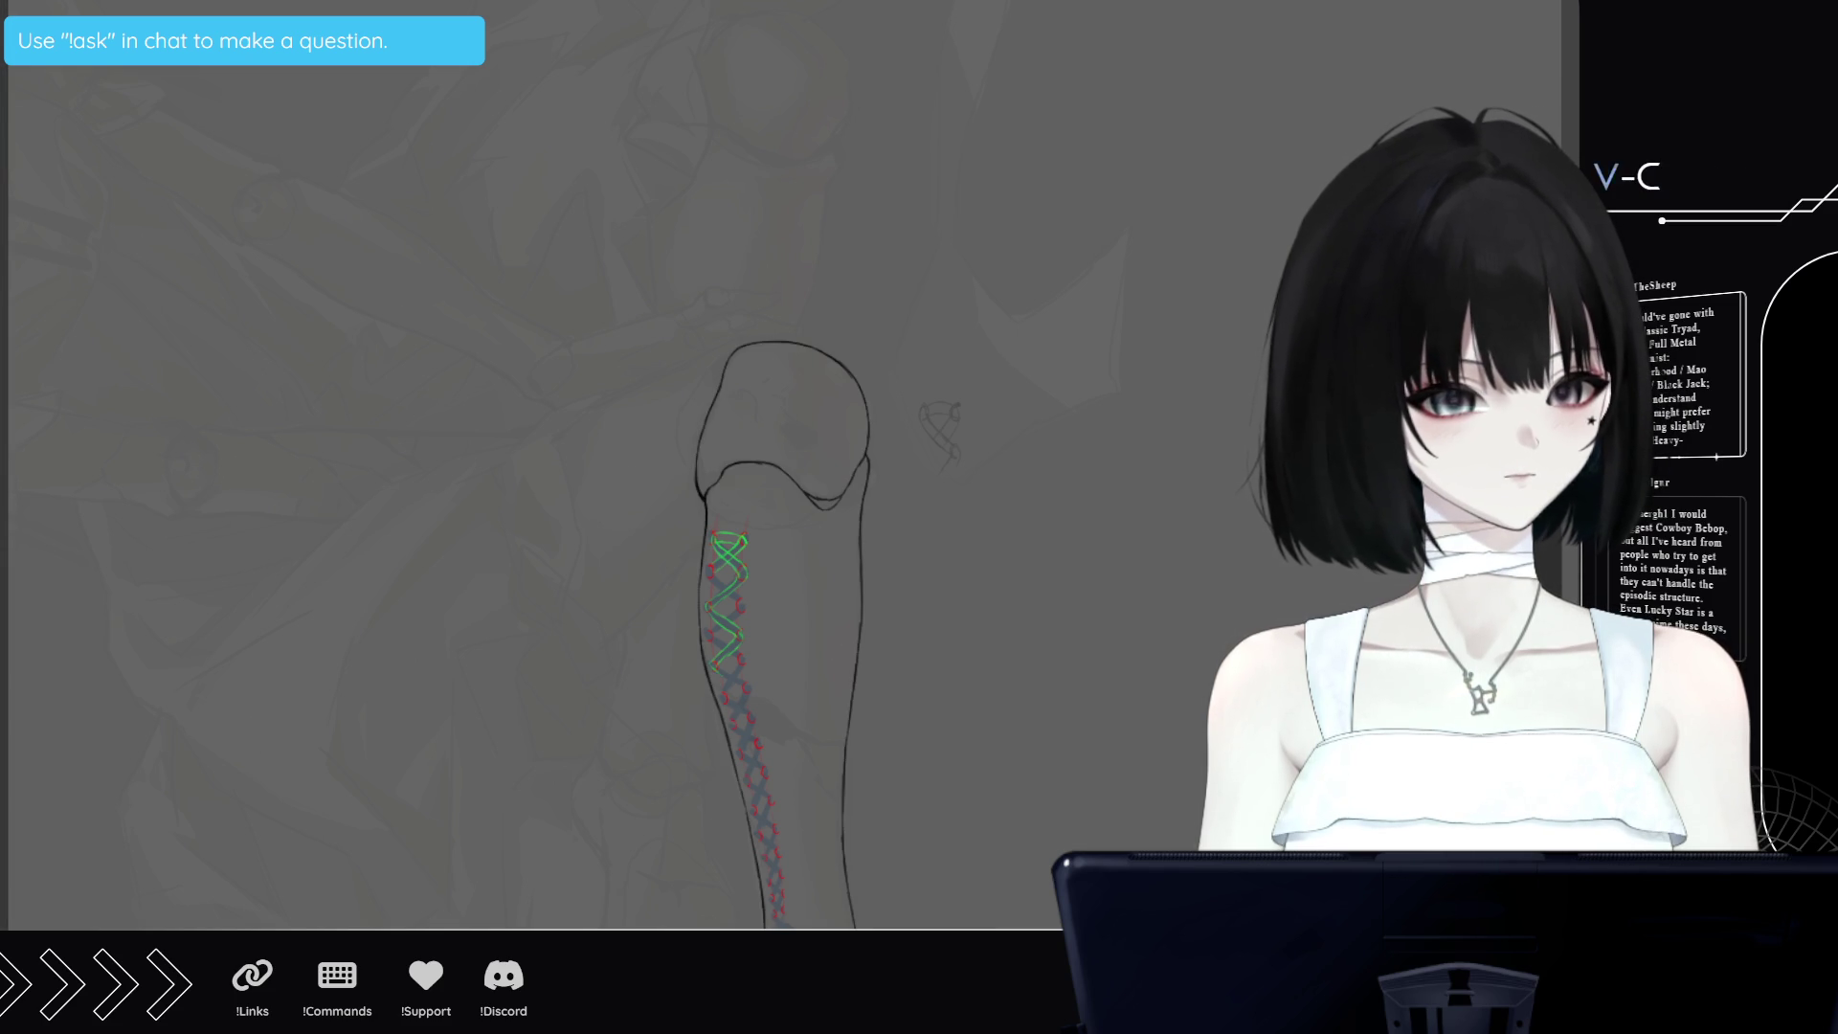
# Mirror the view, undo the coloured lacing strokes, and reset the view to the arm
pyautogui.press('-')
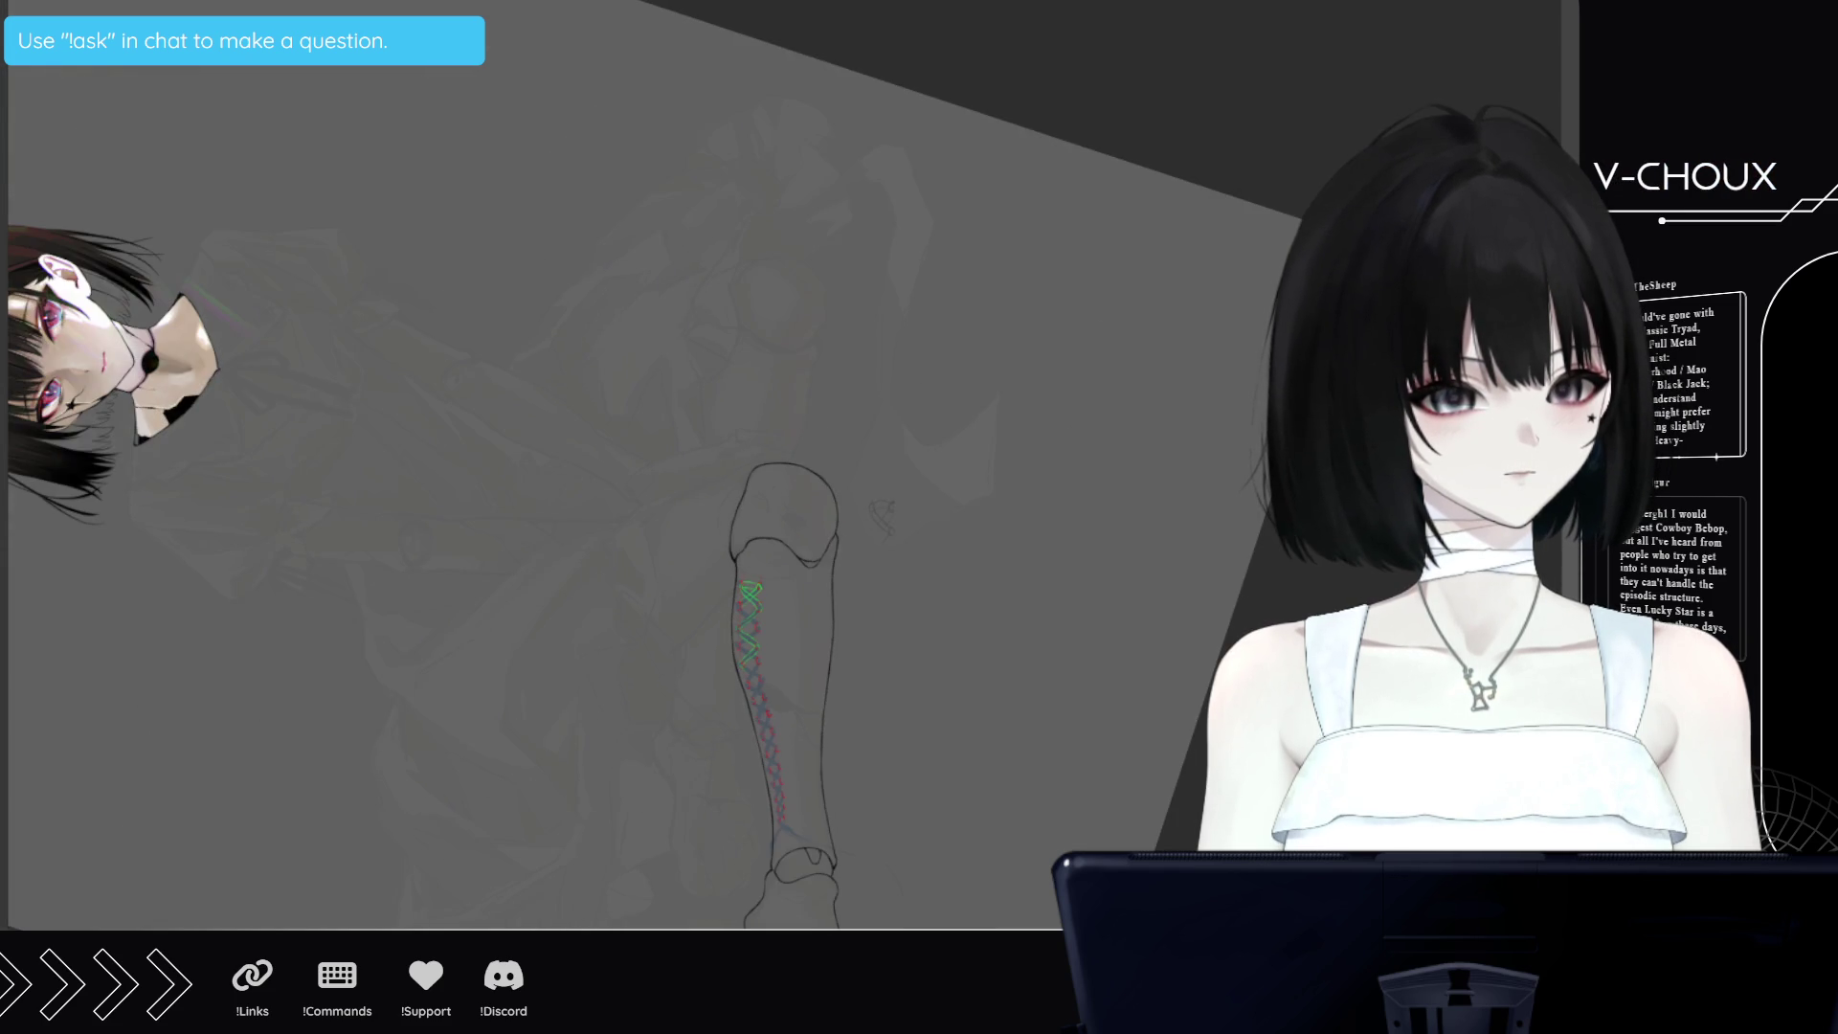
pyautogui.press('m')
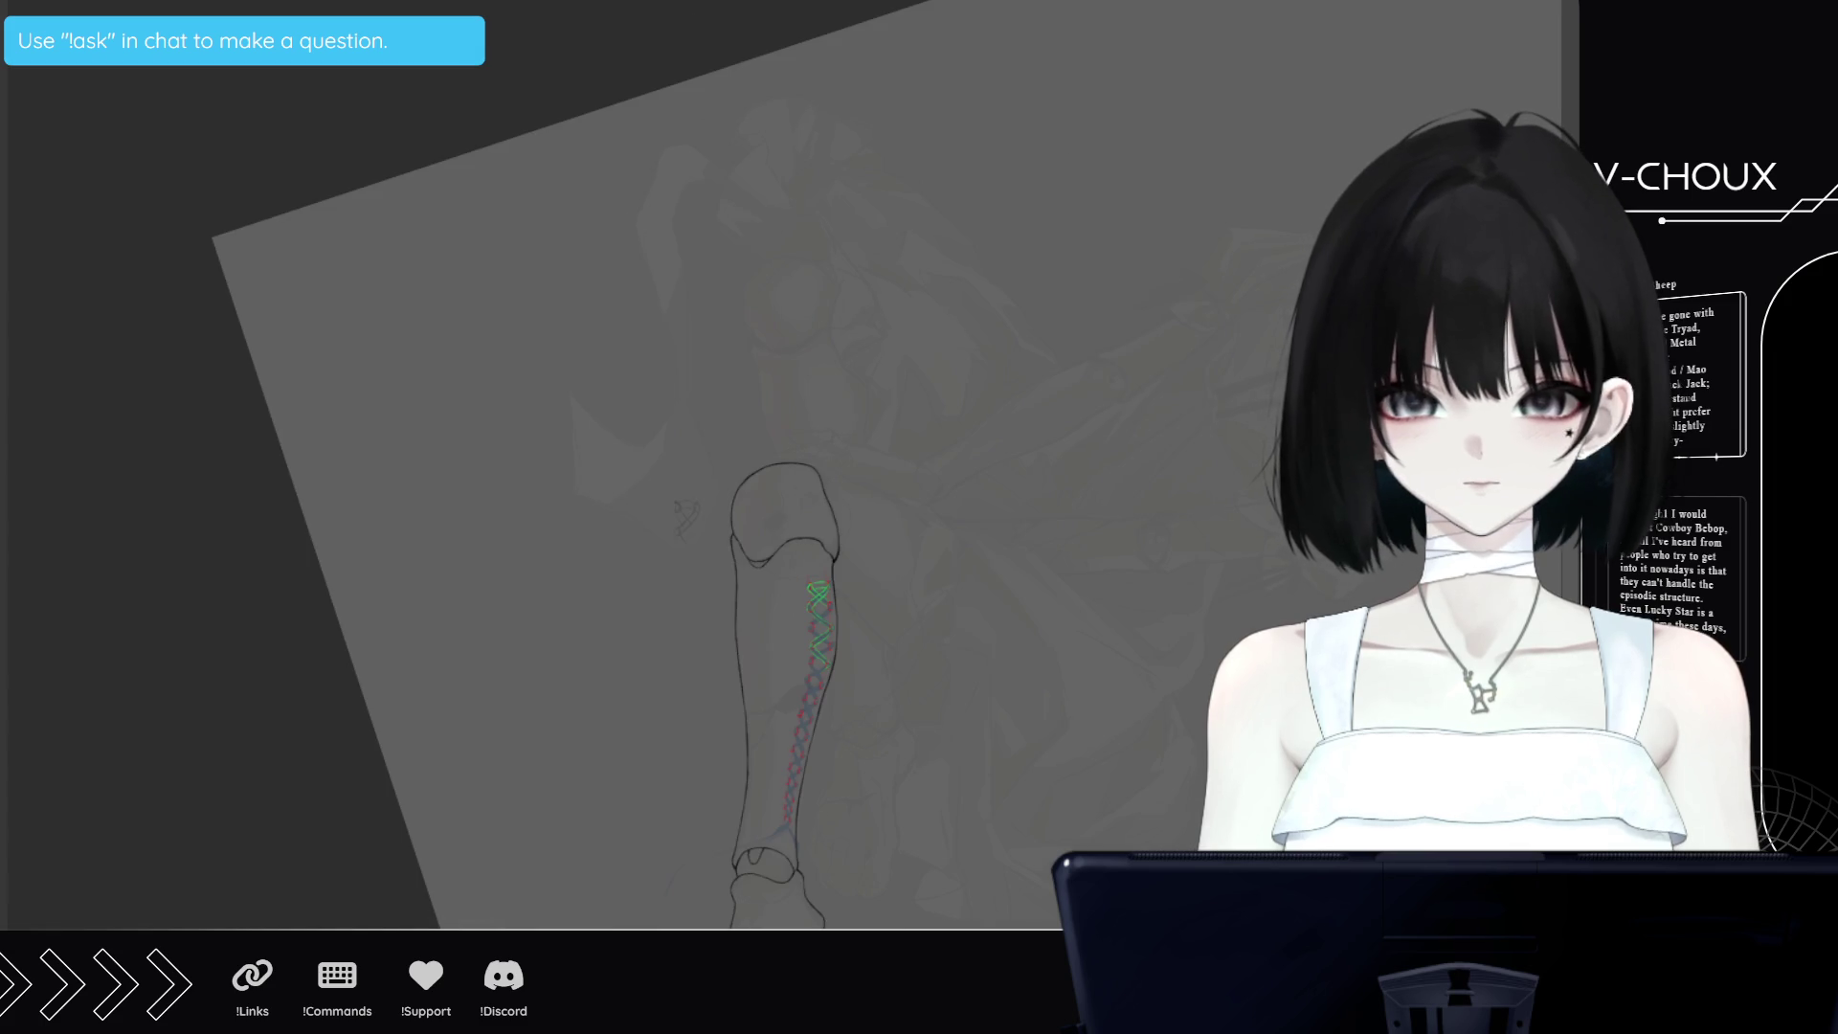
pyautogui.hotkey('ctrl', 'z')
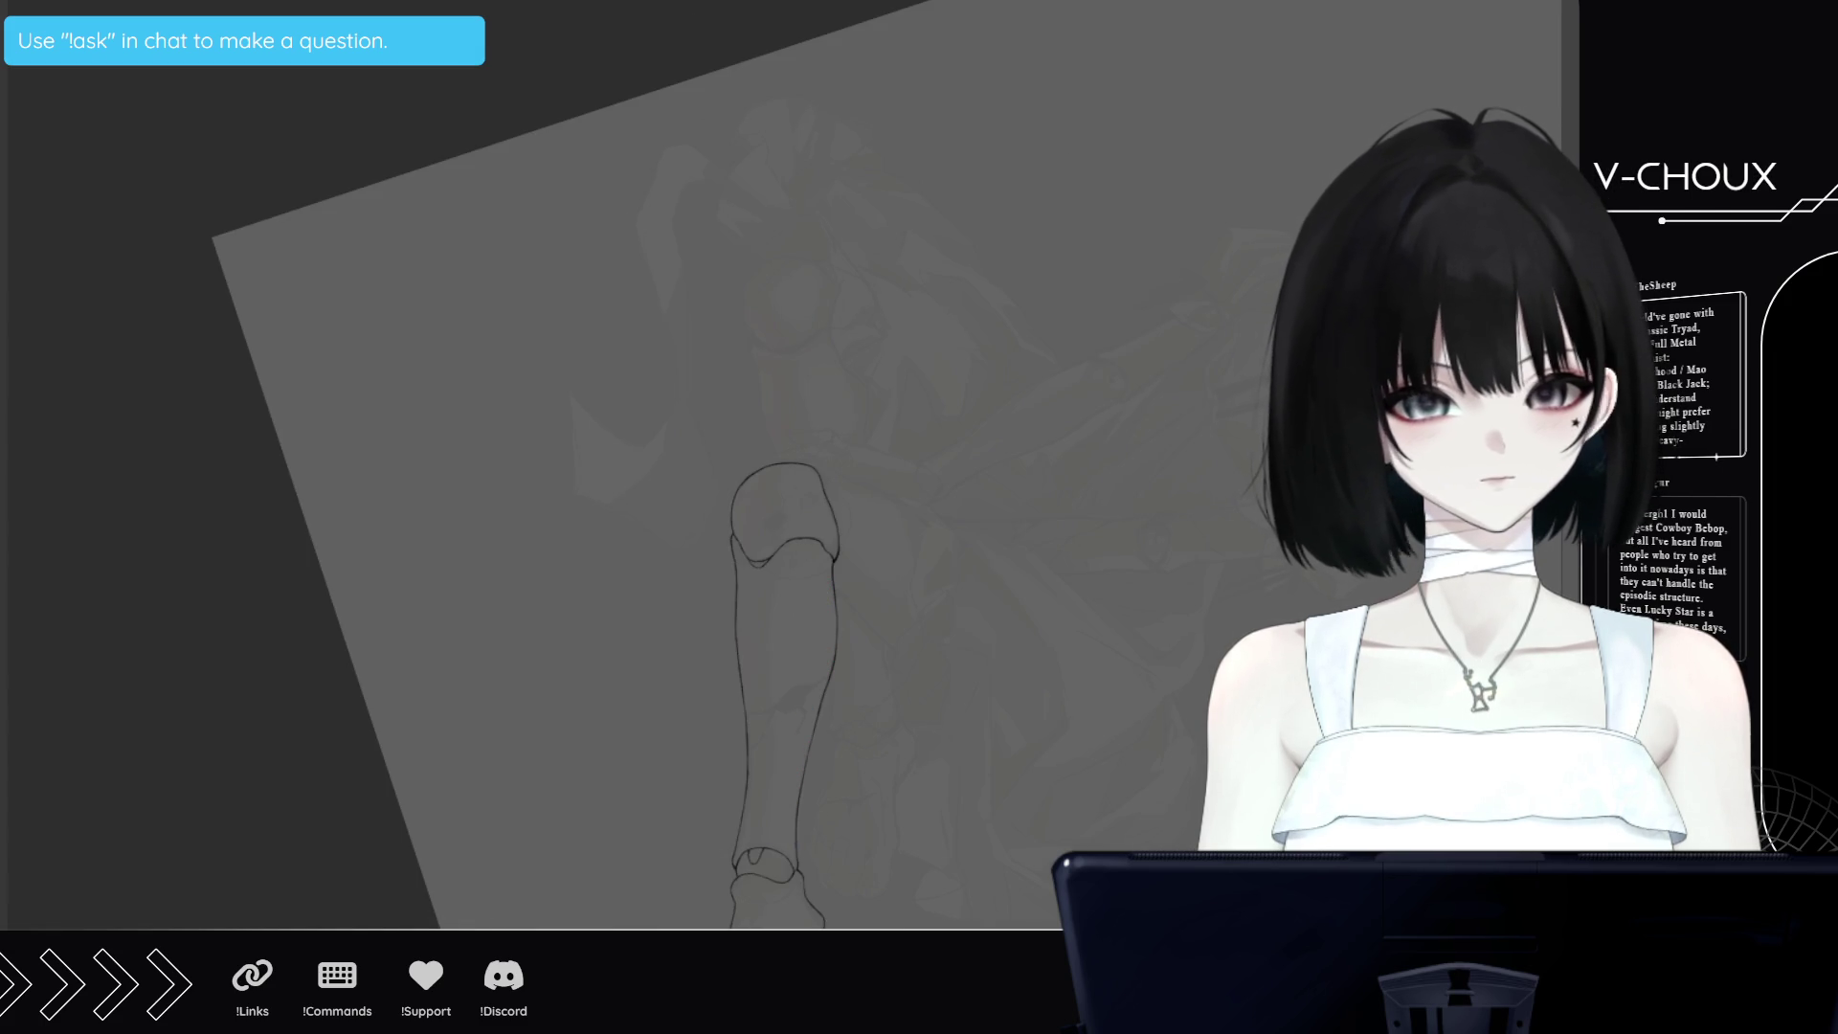
pyautogui.hotkey('ctrl', '0')
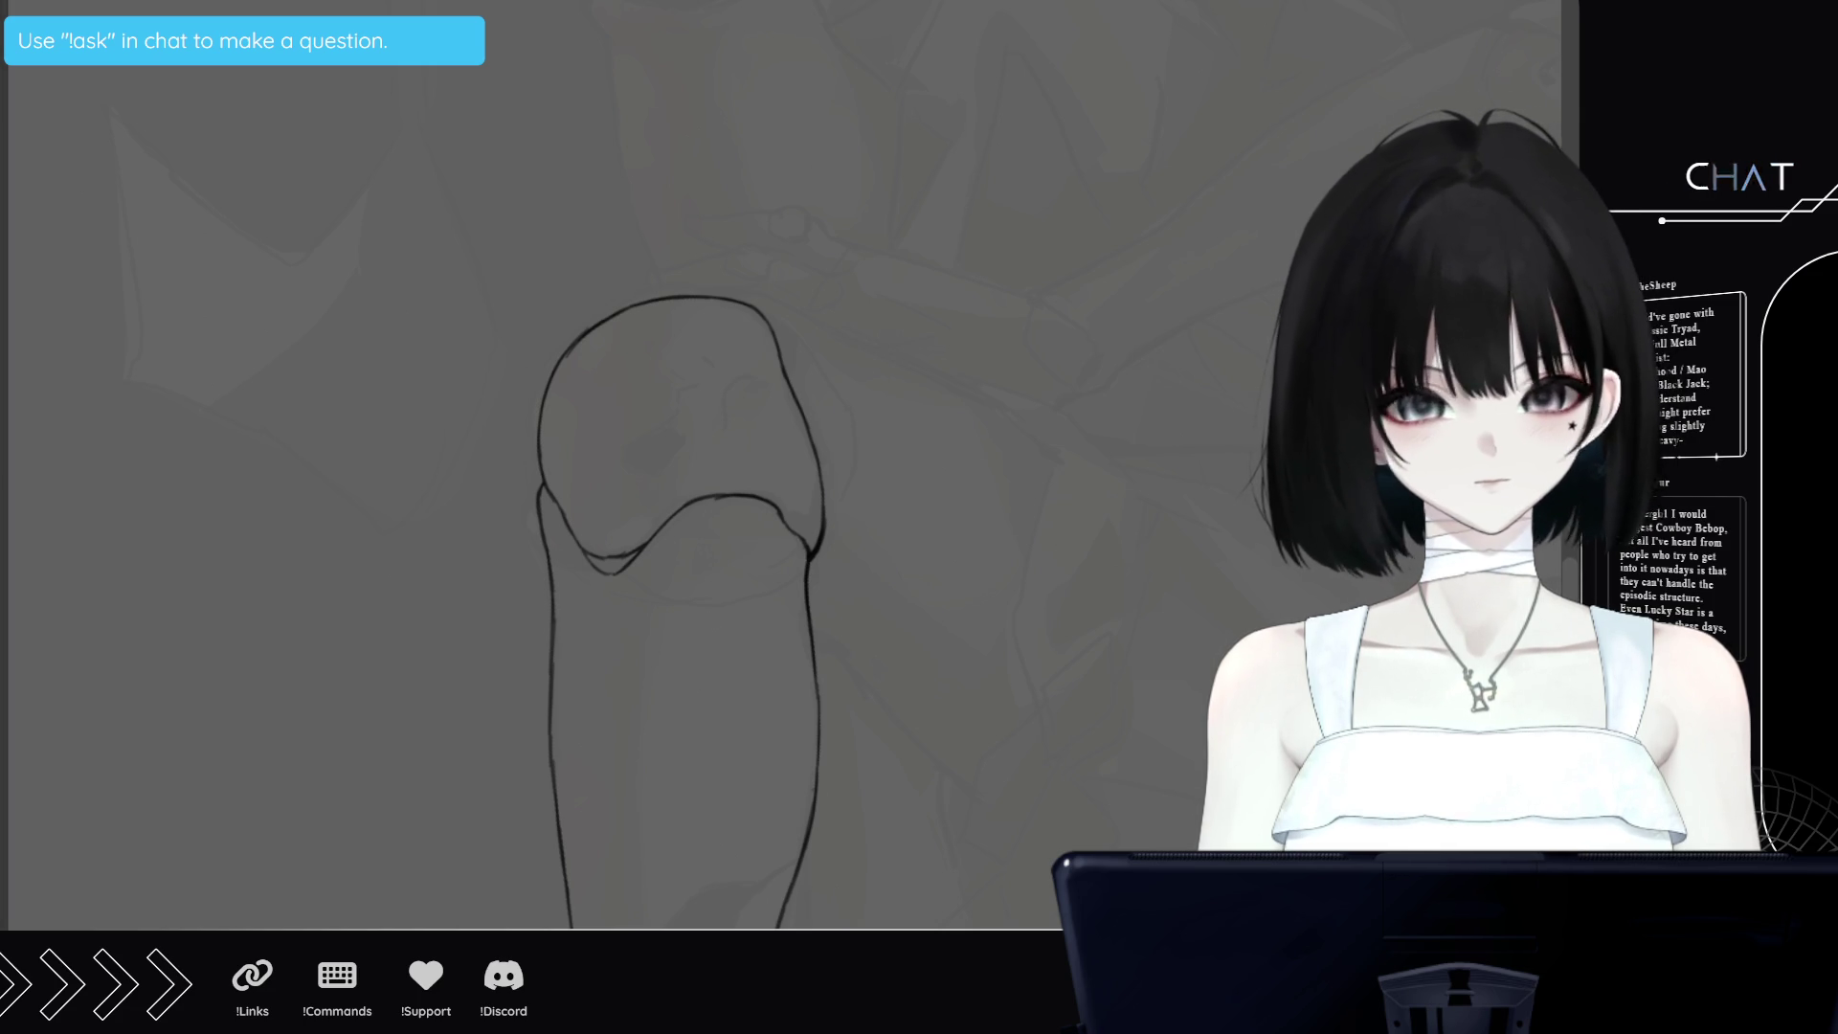
# Draw a small chipped crack on the shin with a short crack below and a branching crack
pyautogui.scroll(-3, 679, 460)
pyautogui.scroll(-3, 679, 459)
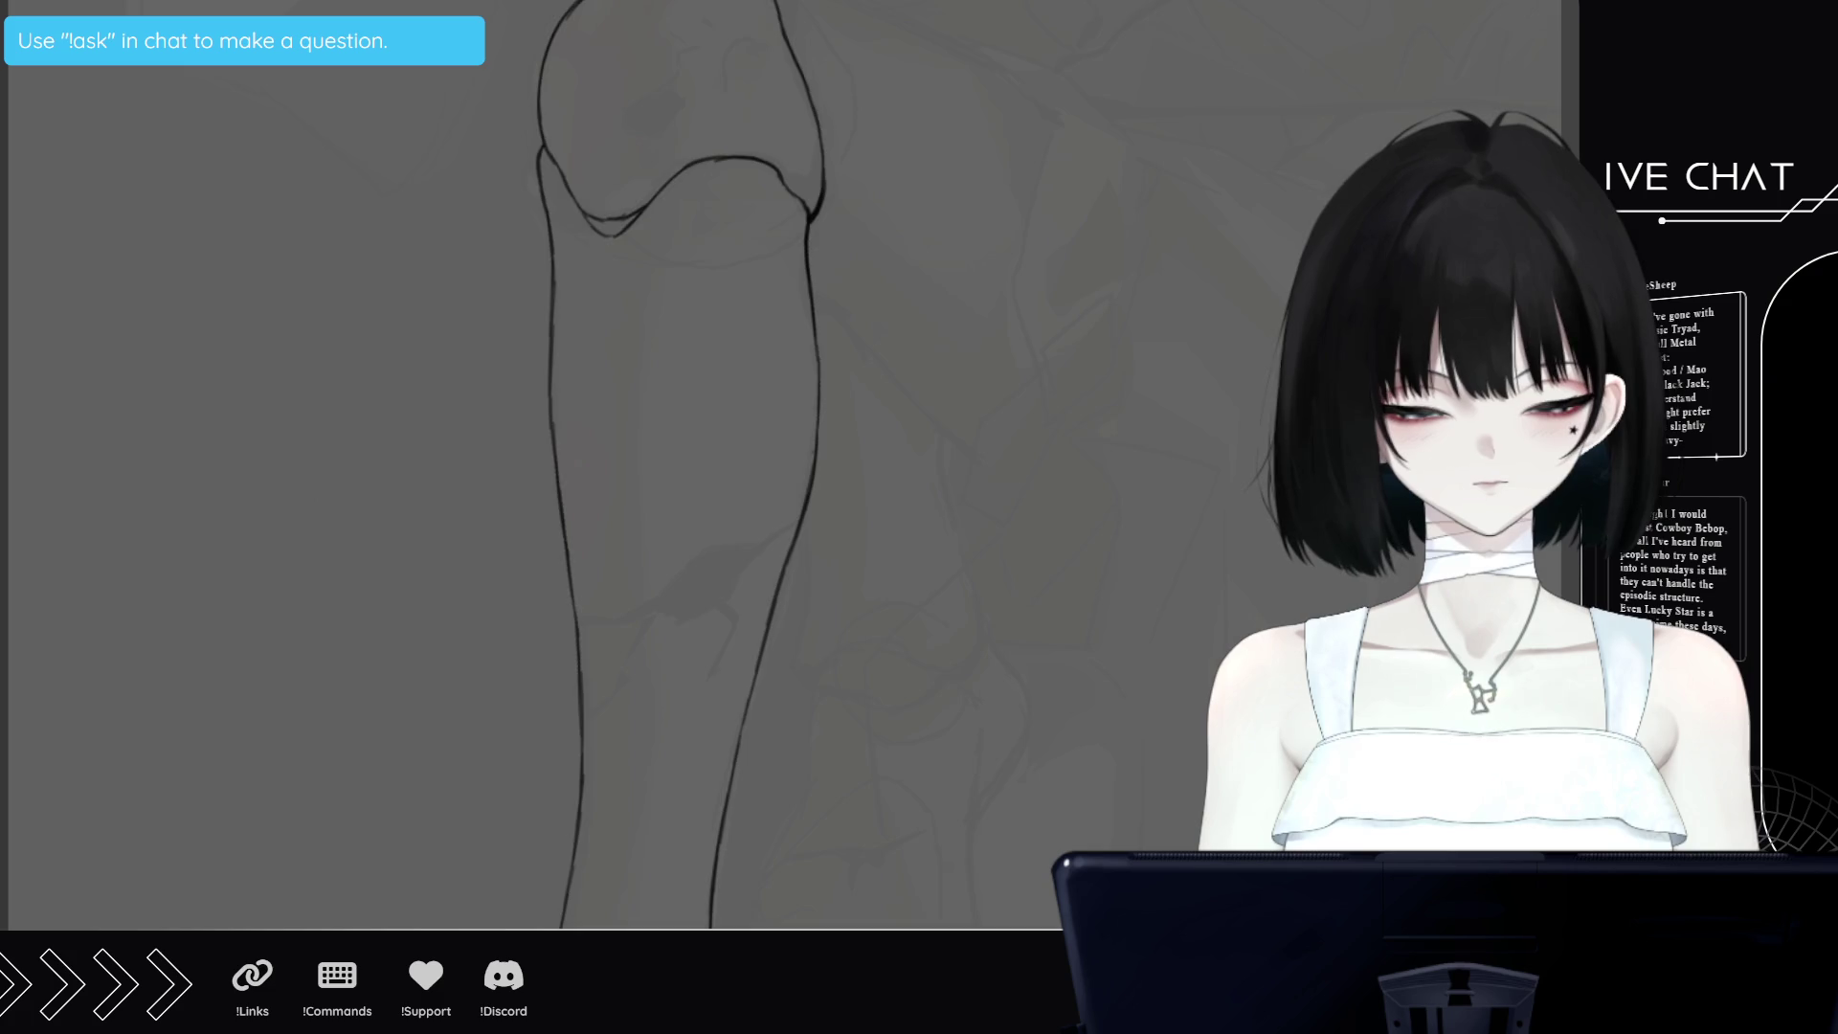
pyautogui.press('-')
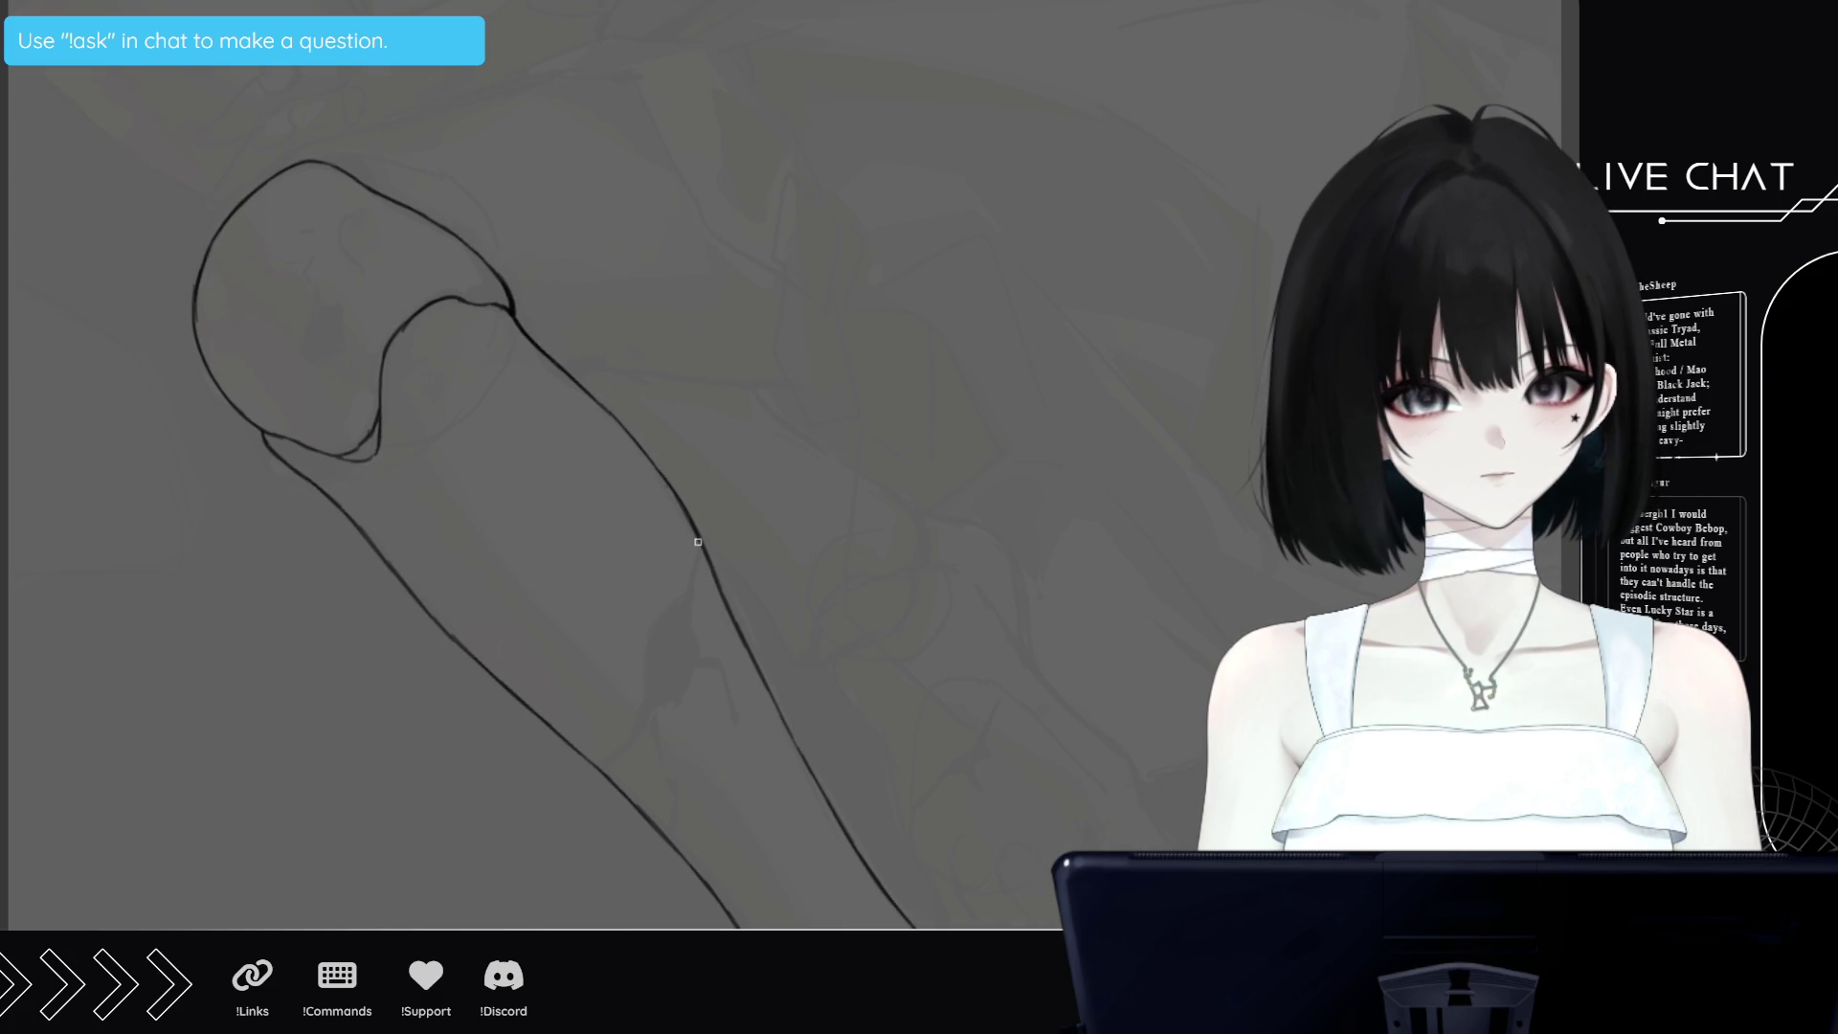
pyautogui.moveTo(699, 550); pyautogui.dragTo(656, 639)
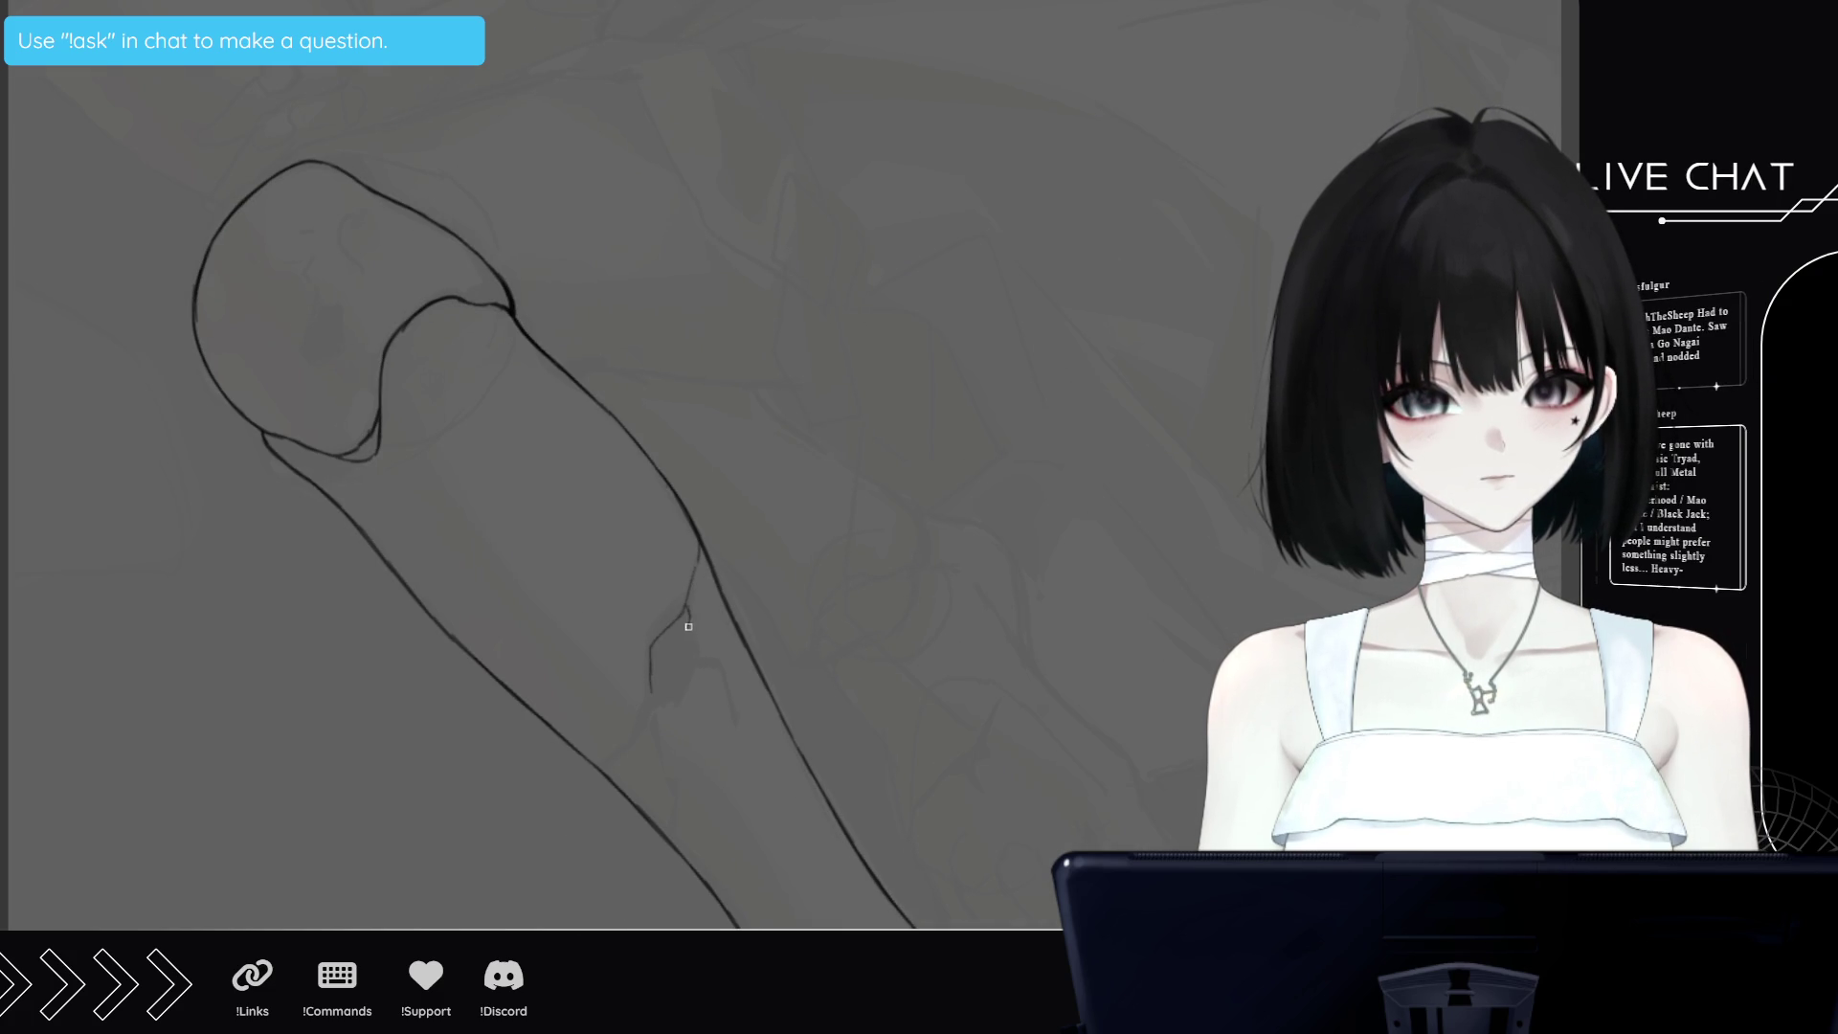
pyautogui.moveTo(689, 634); pyautogui.dragTo(694, 663)
pyautogui.moveTo(651, 701); pyautogui.dragTo(697, 649)
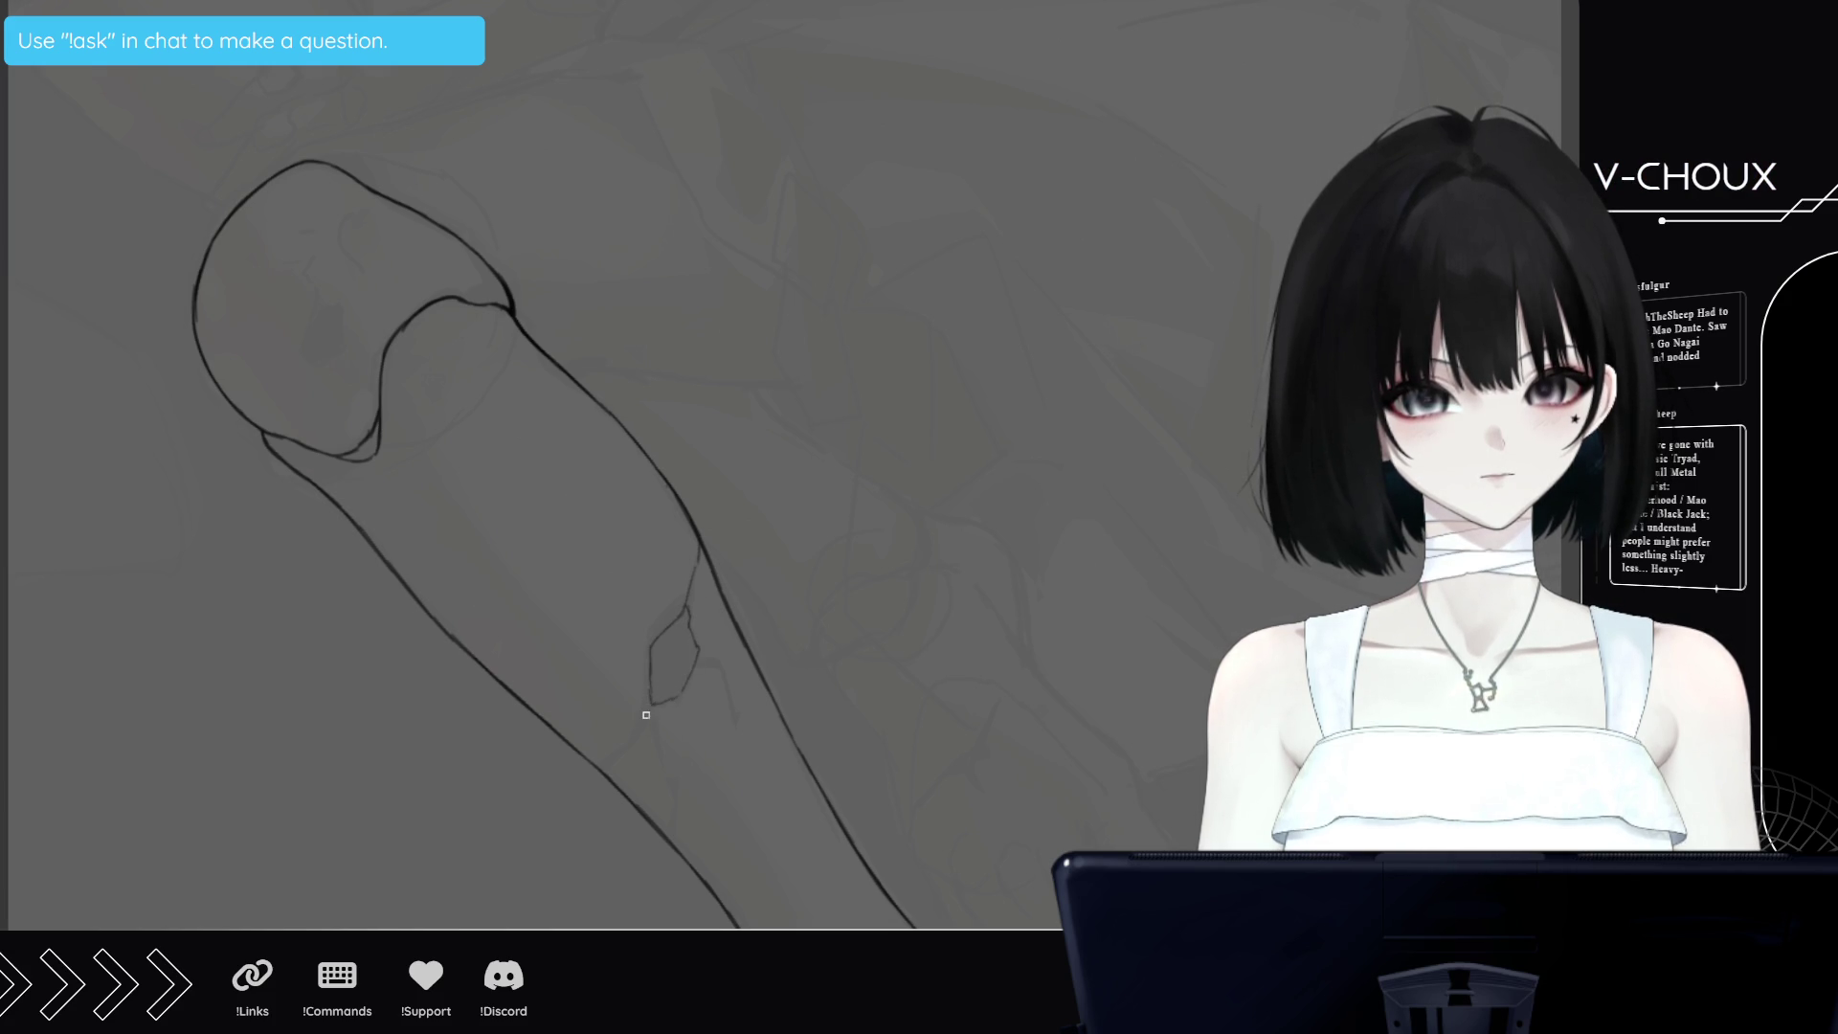
pyautogui.moveTo(641, 724); pyautogui.dragTo(650, 708)
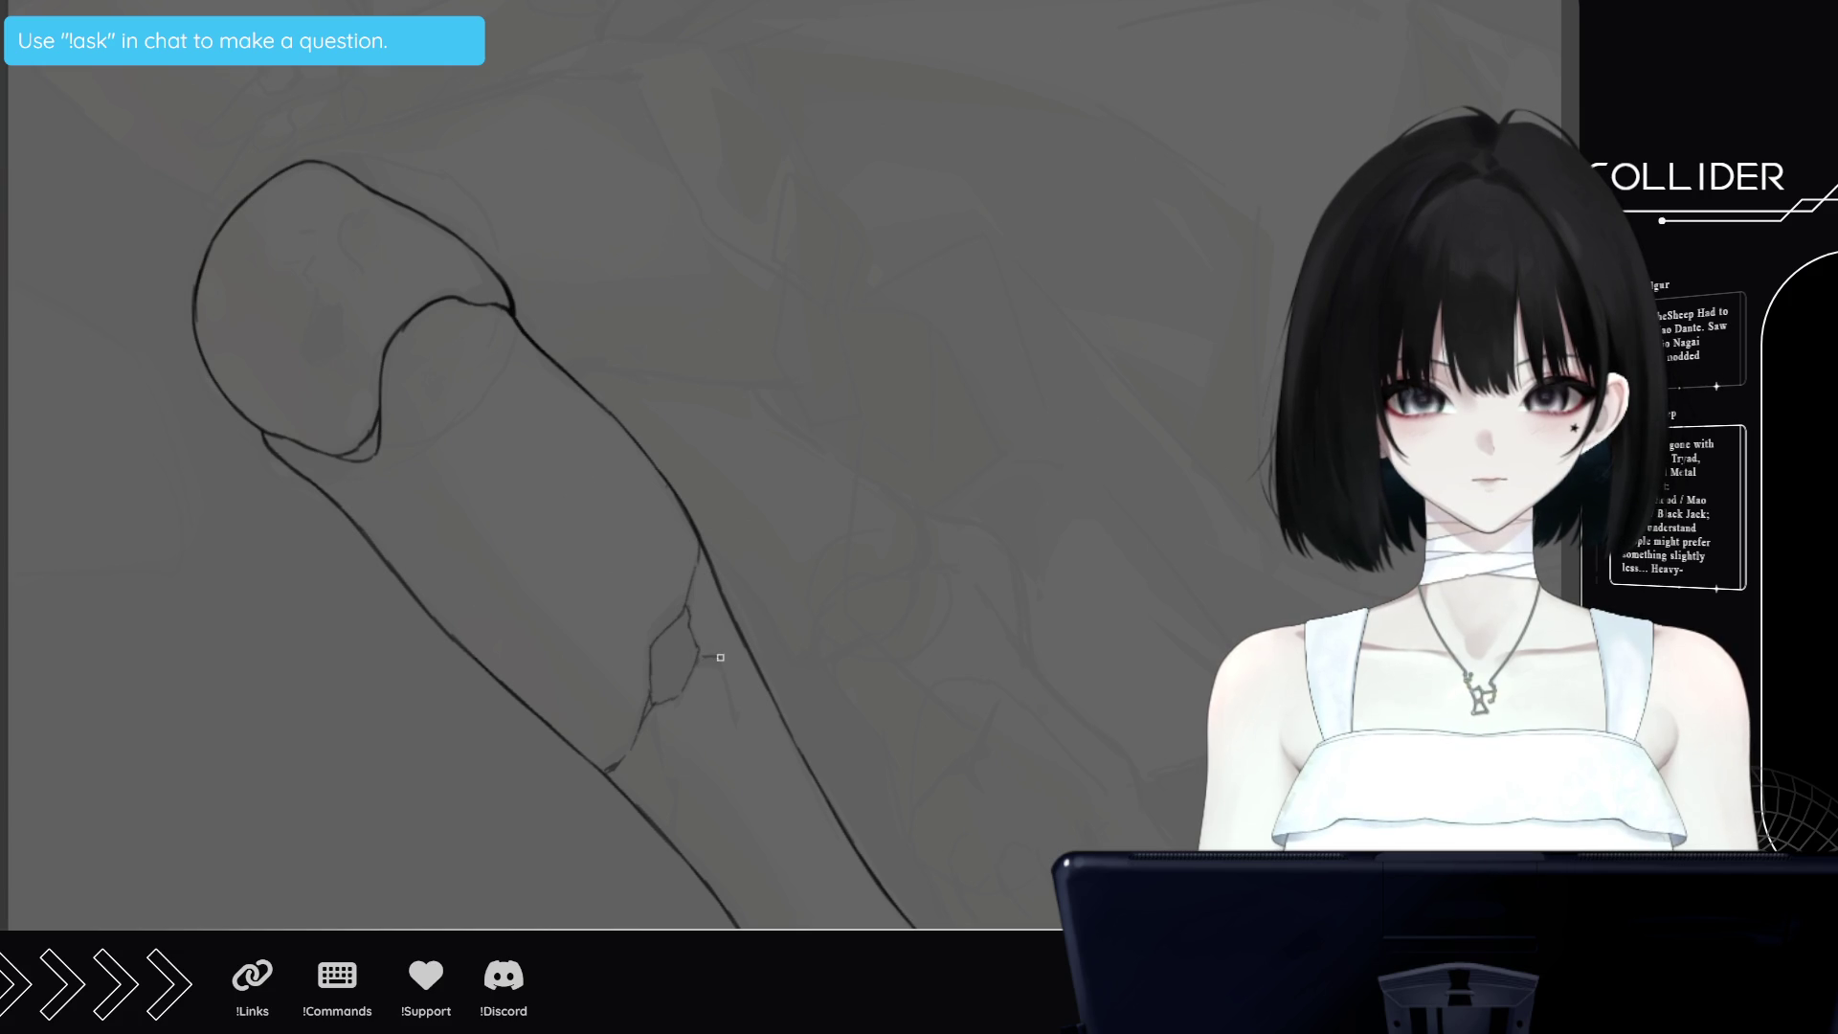
pyautogui.moveTo(720, 656); pyautogui.dragTo(728, 690)
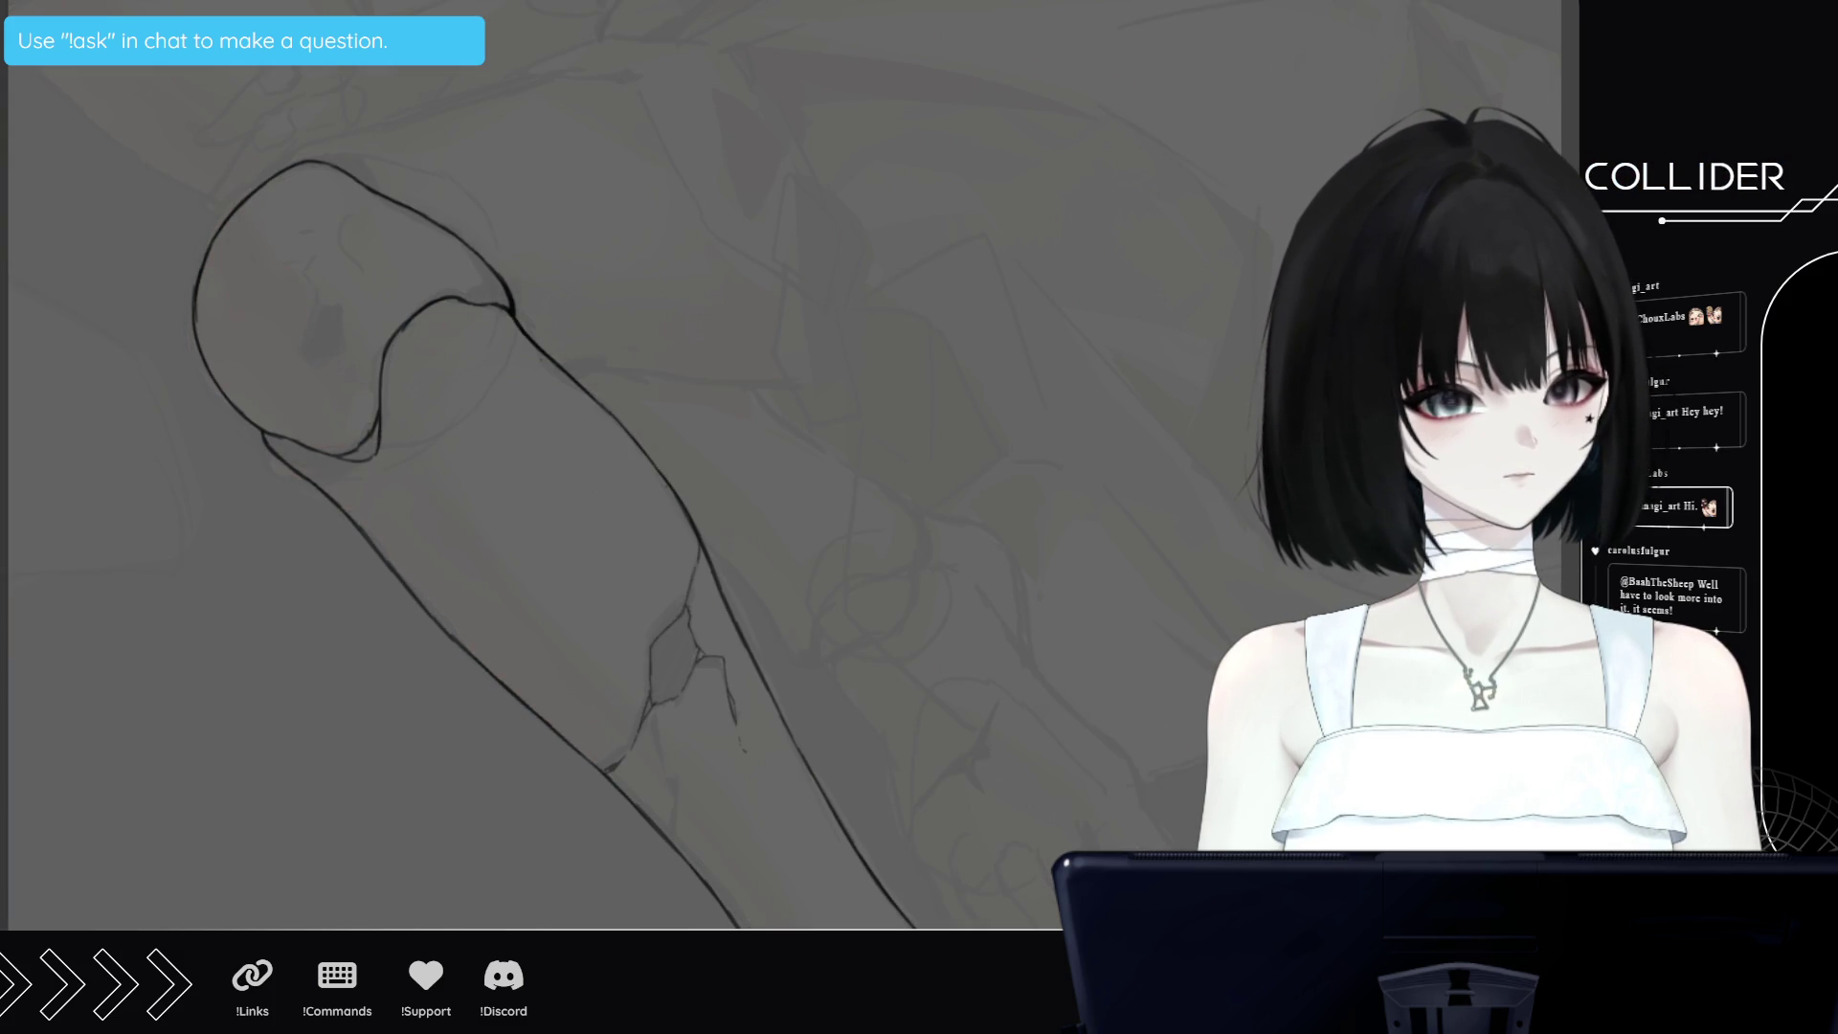
# Draw a matching small chipped loop on the knee cap
pyautogui.click(313, 260)
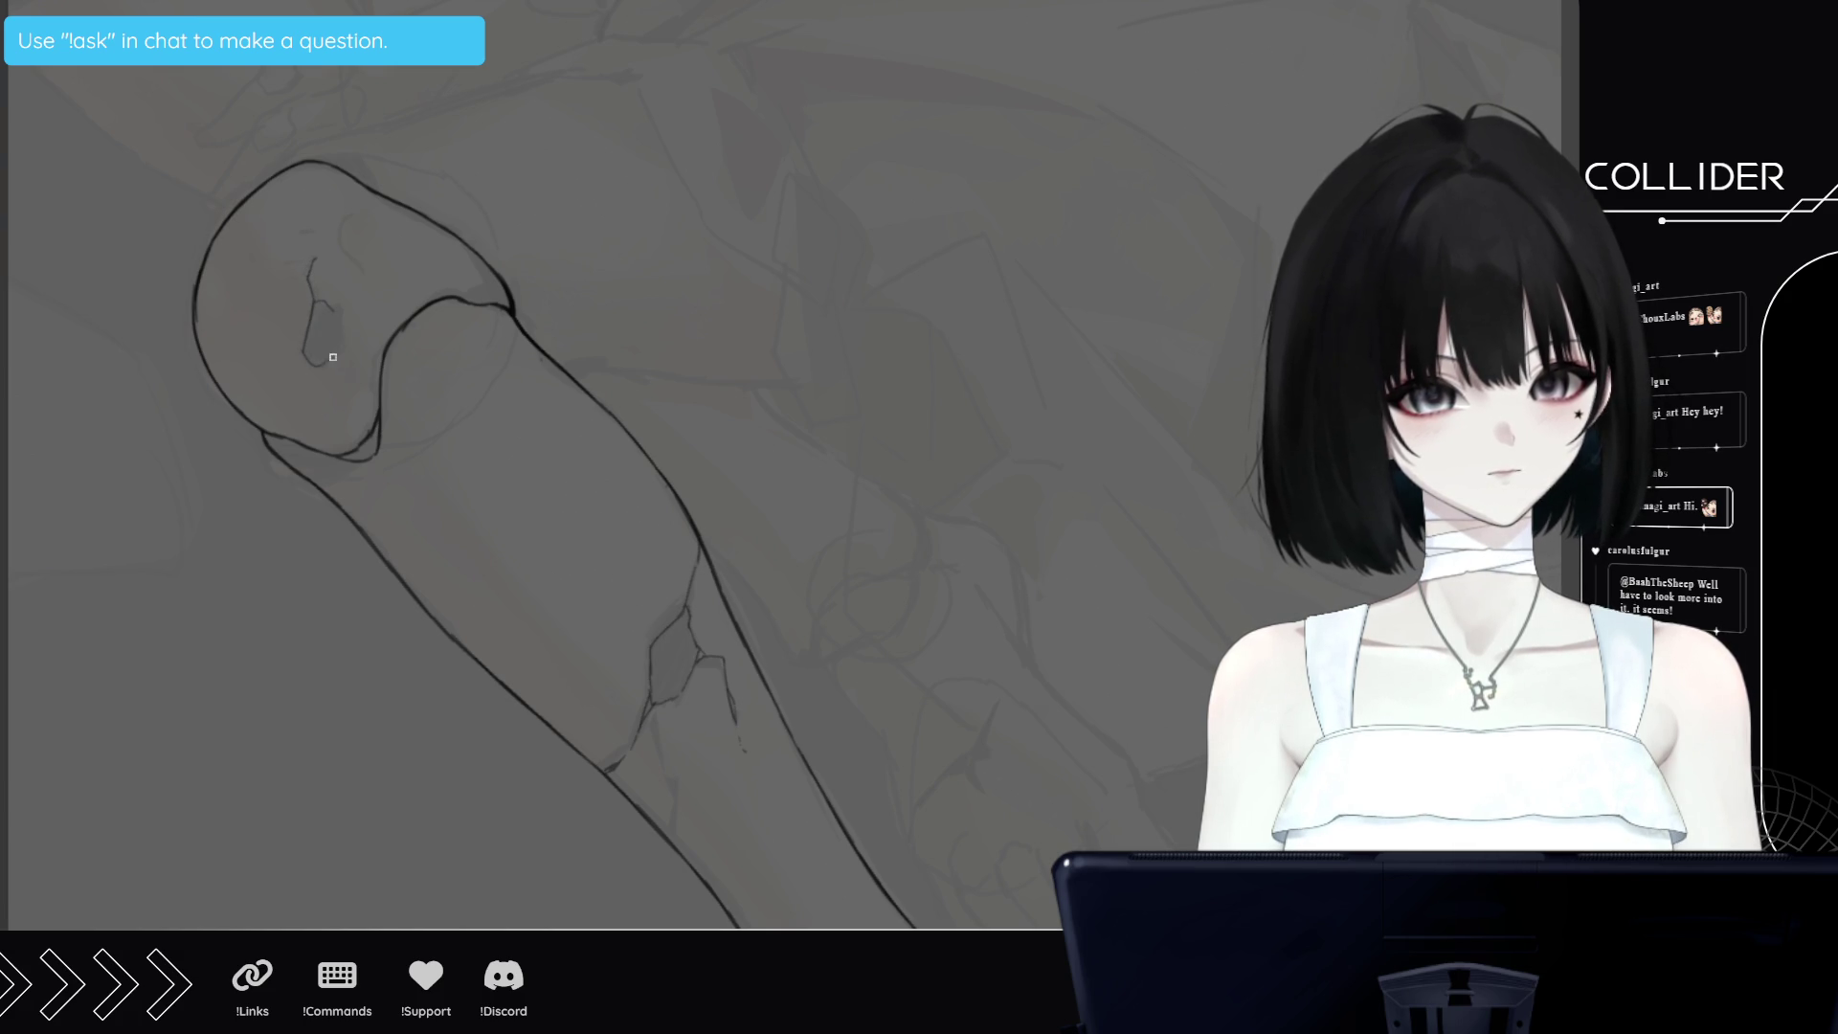
pyautogui.moveTo(333, 357); pyautogui.dragTo(316, 364)
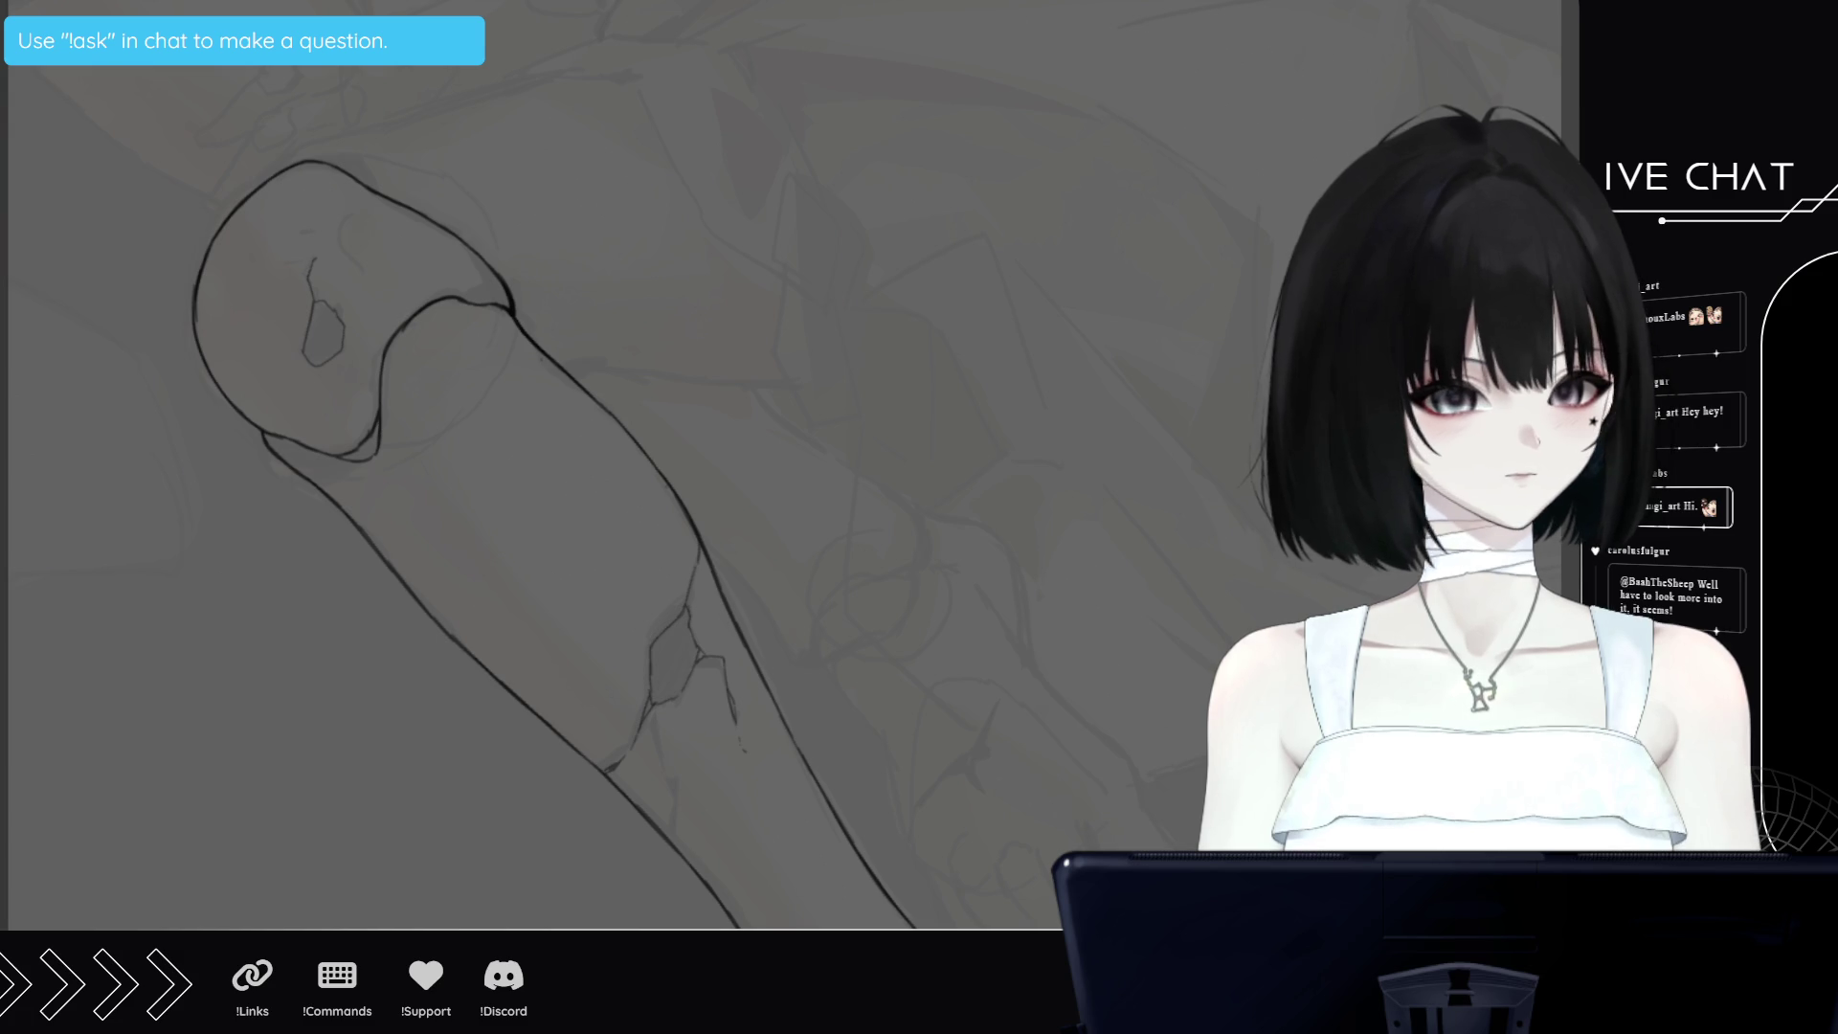
pyautogui.scroll(-4, 670, 478)
pyautogui.scroll(-4, 670, 479)
pyautogui.scroll(-2, 670, 479)
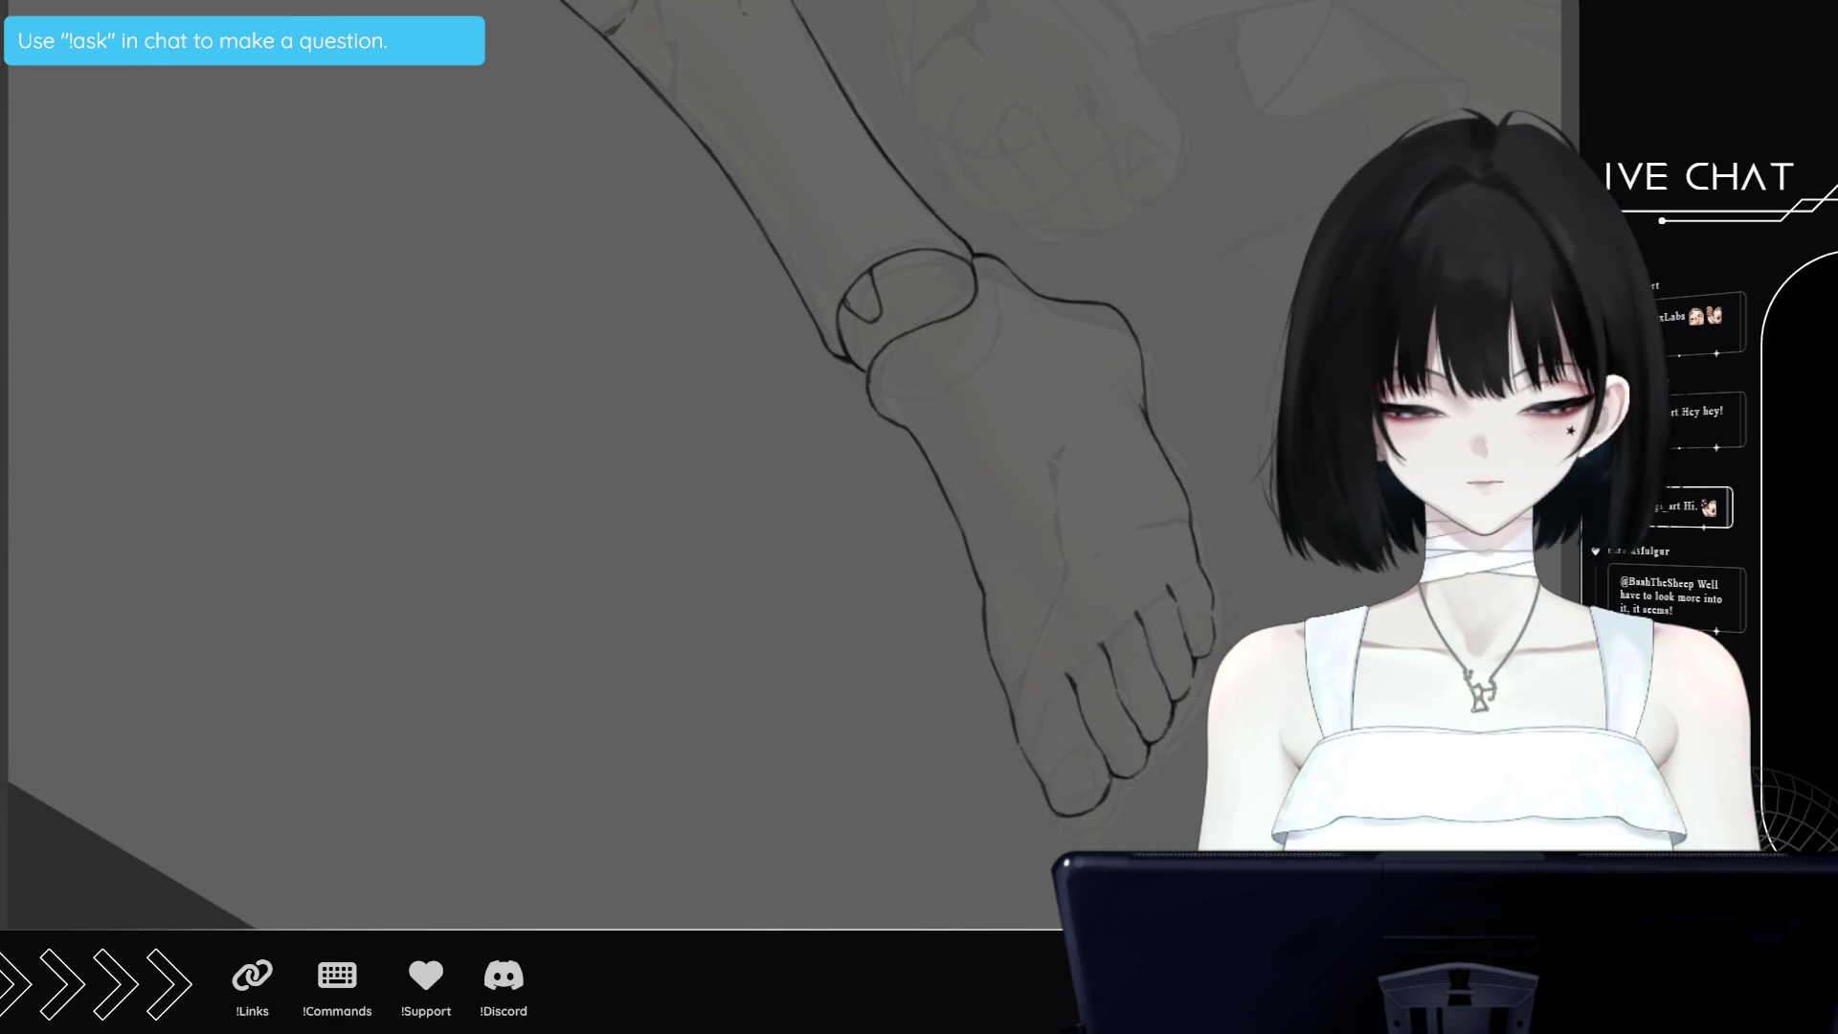
pyautogui.hscroll(3, 860, 670)
pyautogui.hscroll(1, 859, 670)
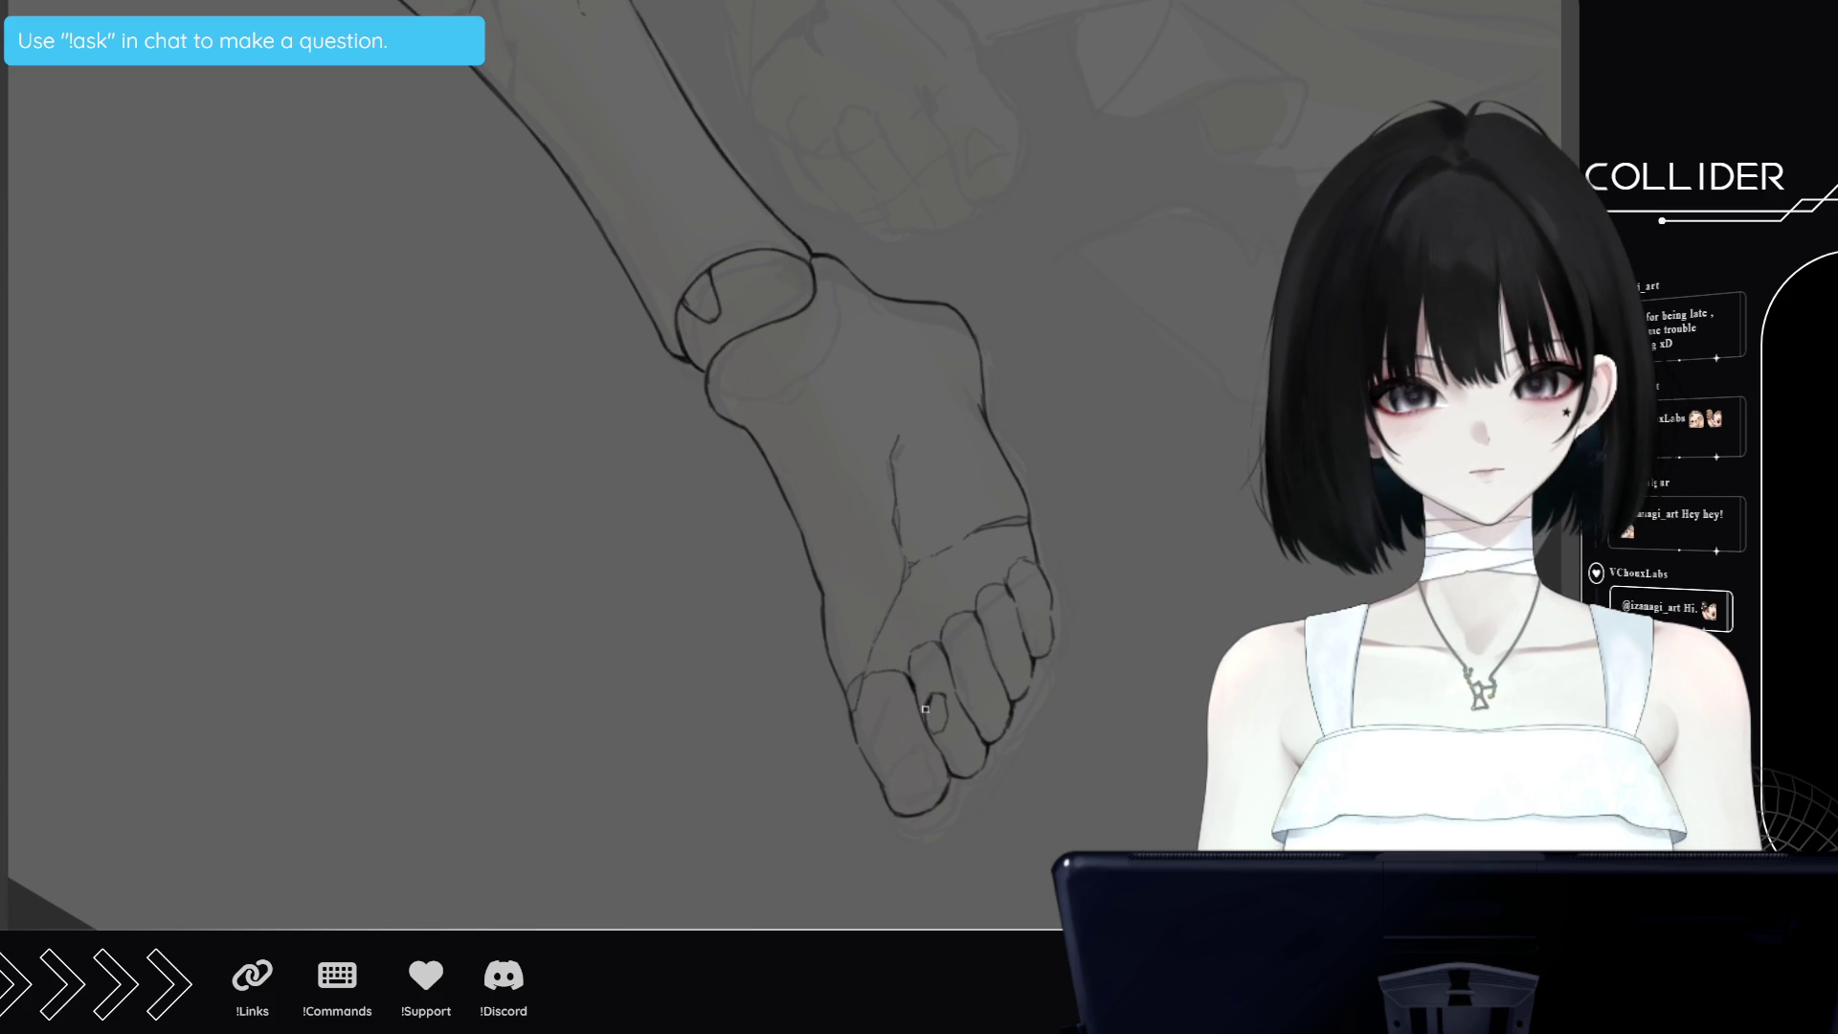
# Fill the toenail black, darken the big toe's edge, and add crack lines atop the foot
pyautogui.moveTo(937, 695); pyautogui.dragTo(943, 711)
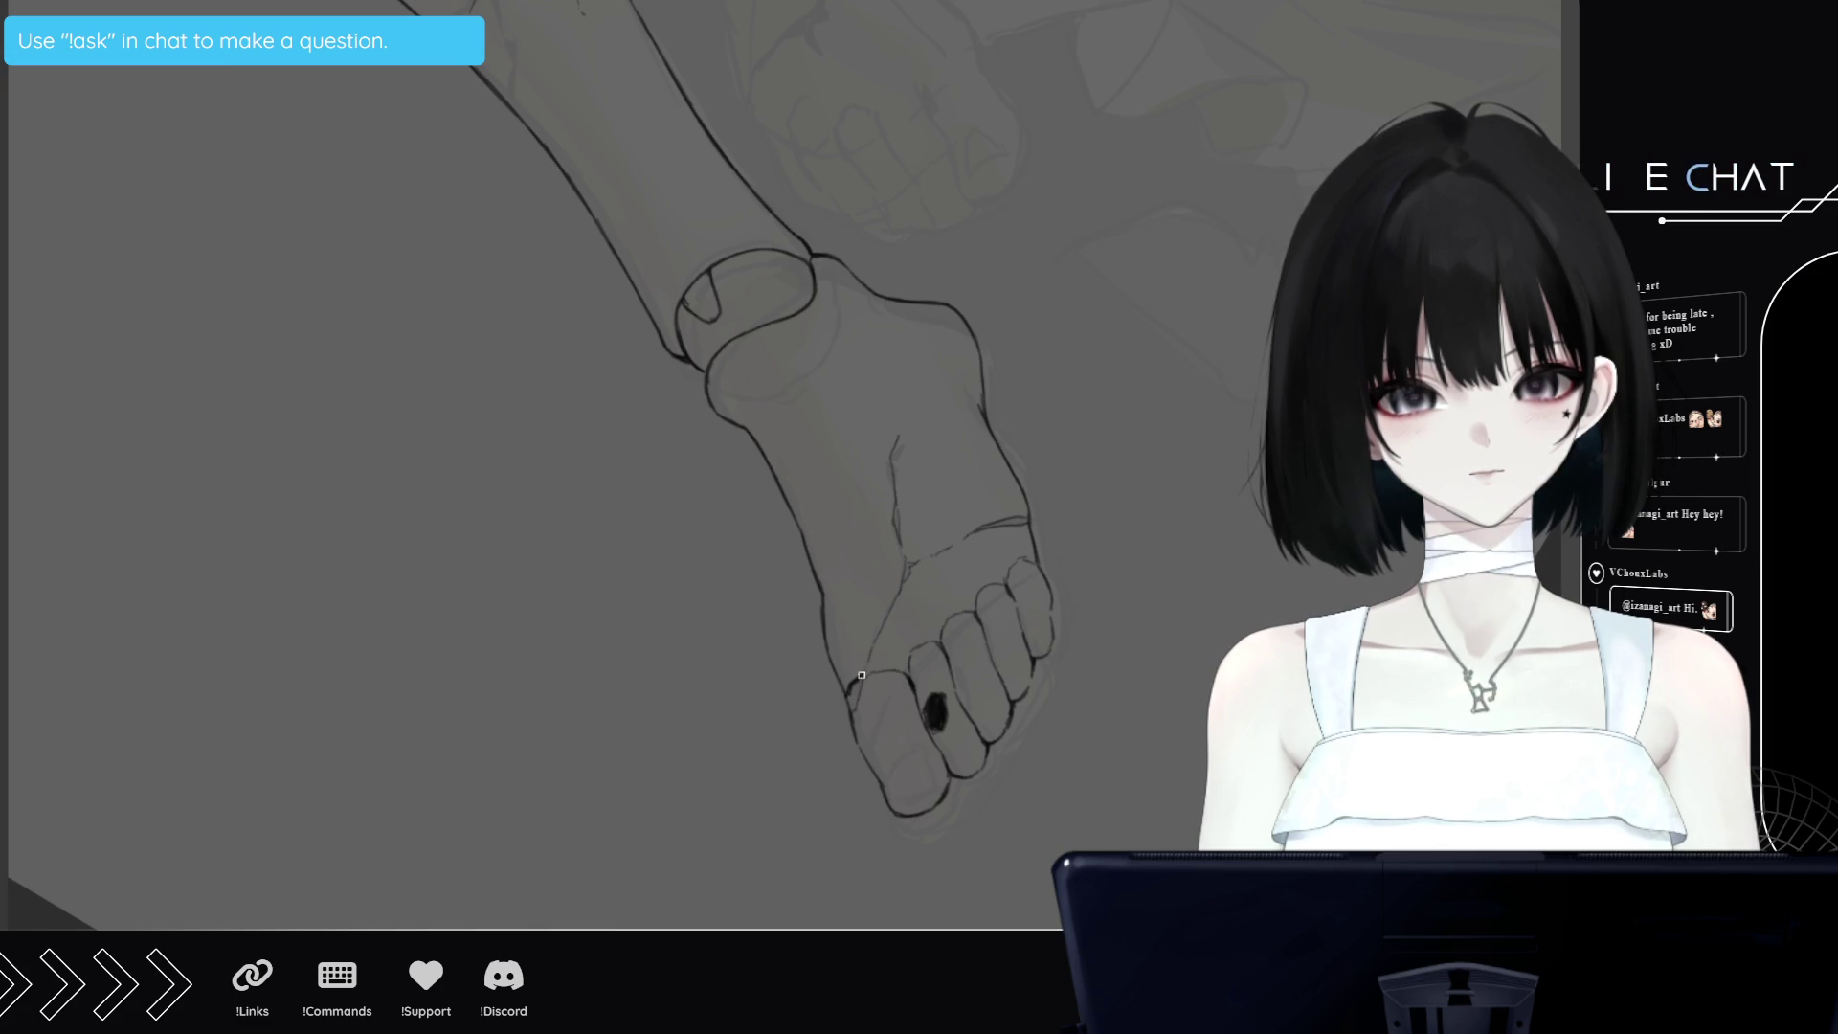
pyautogui.moveTo(862, 674); pyautogui.dragTo(854, 695)
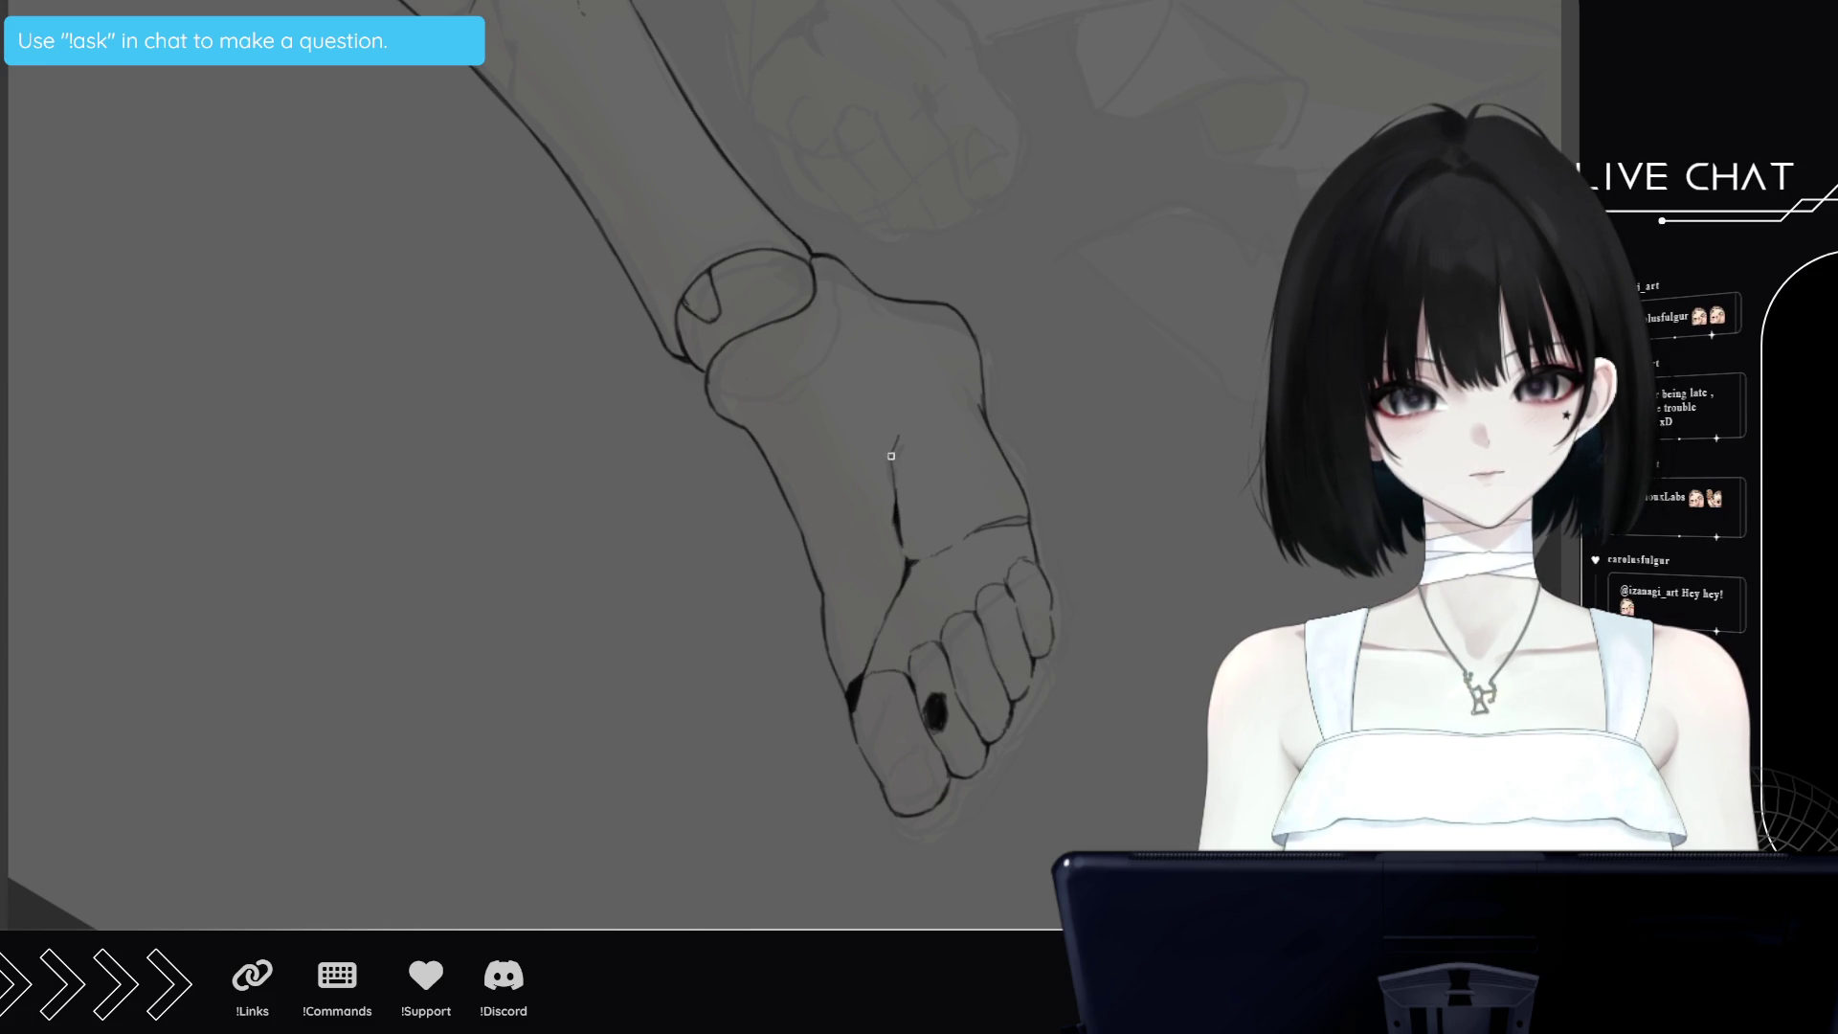
pyautogui.moveTo(891, 456); pyautogui.dragTo(893, 490)
pyautogui.moveTo(1005, 524)
pyautogui.mouseDown()
pyautogui.moveTo(1020, 517)
pyautogui.moveTo(984, 524)
pyautogui.mouseUp()
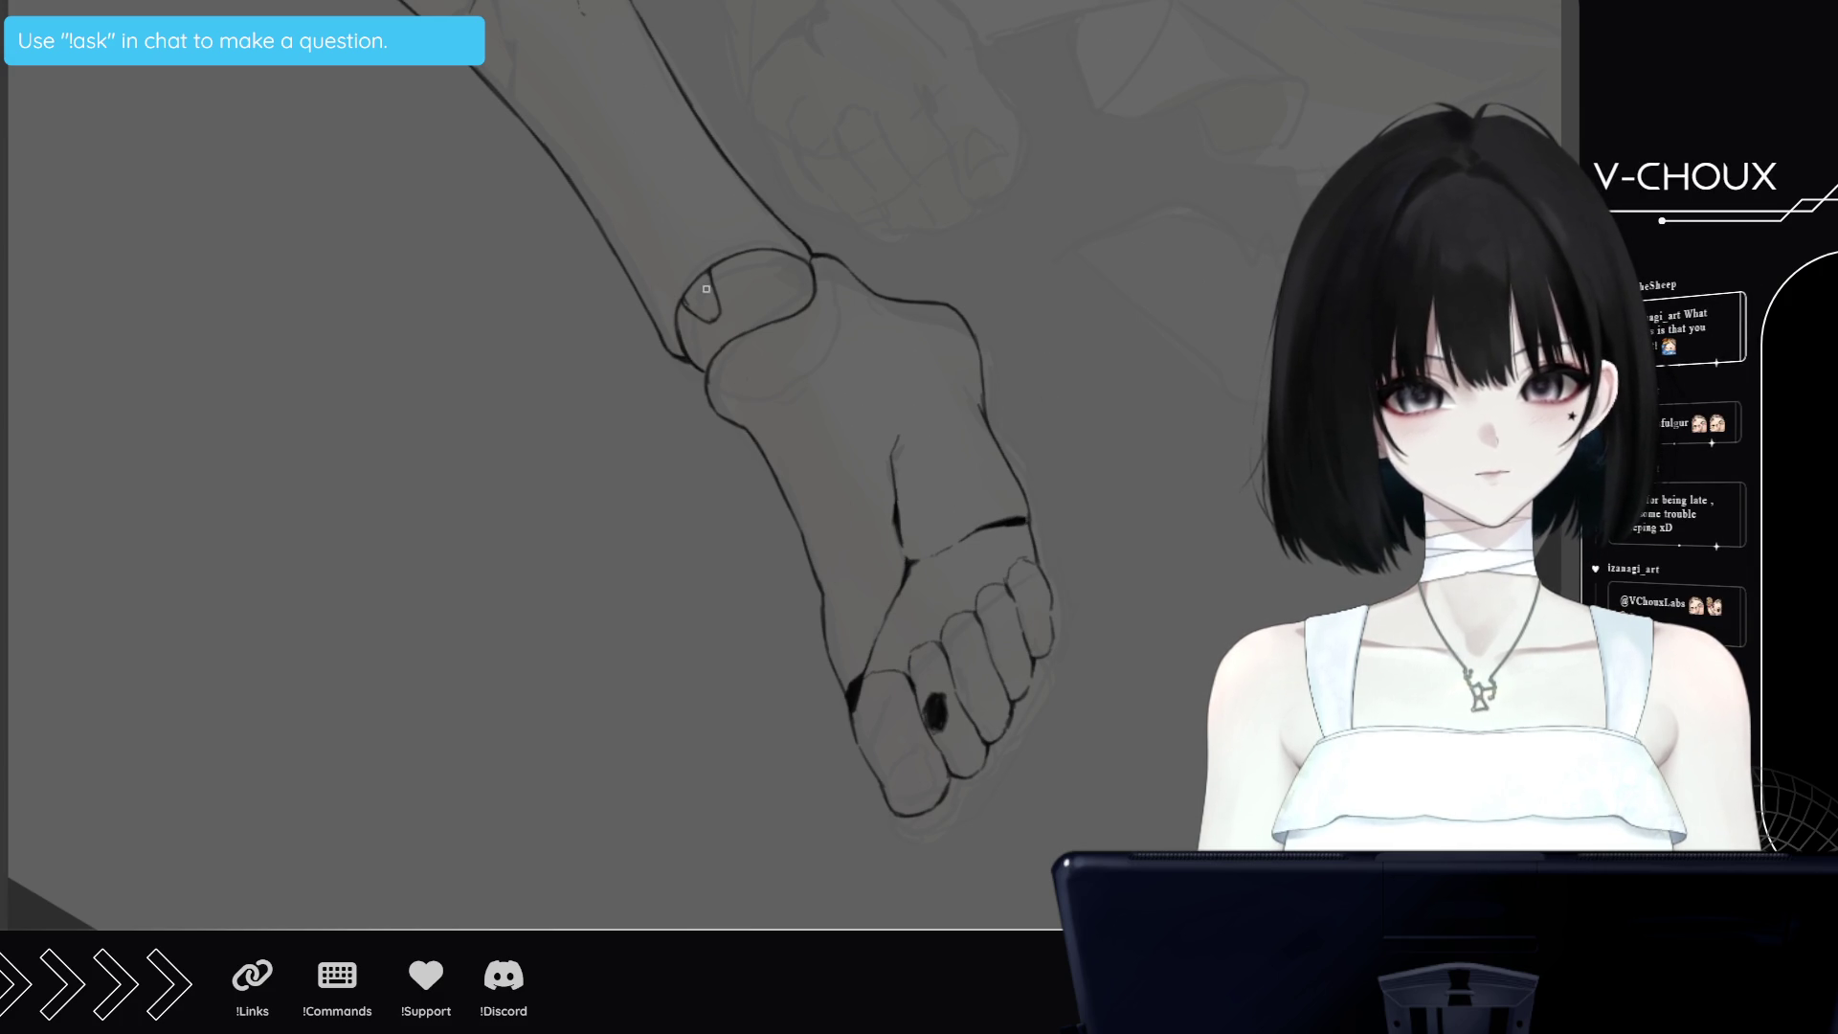
# Blacken a patch inside the ankle joint ring, then zoom out
pyautogui.moveTo(687, 294)
pyautogui.mouseDown()
pyautogui.moveTo(704, 274)
pyautogui.moveTo(709, 319)
pyautogui.mouseUp()
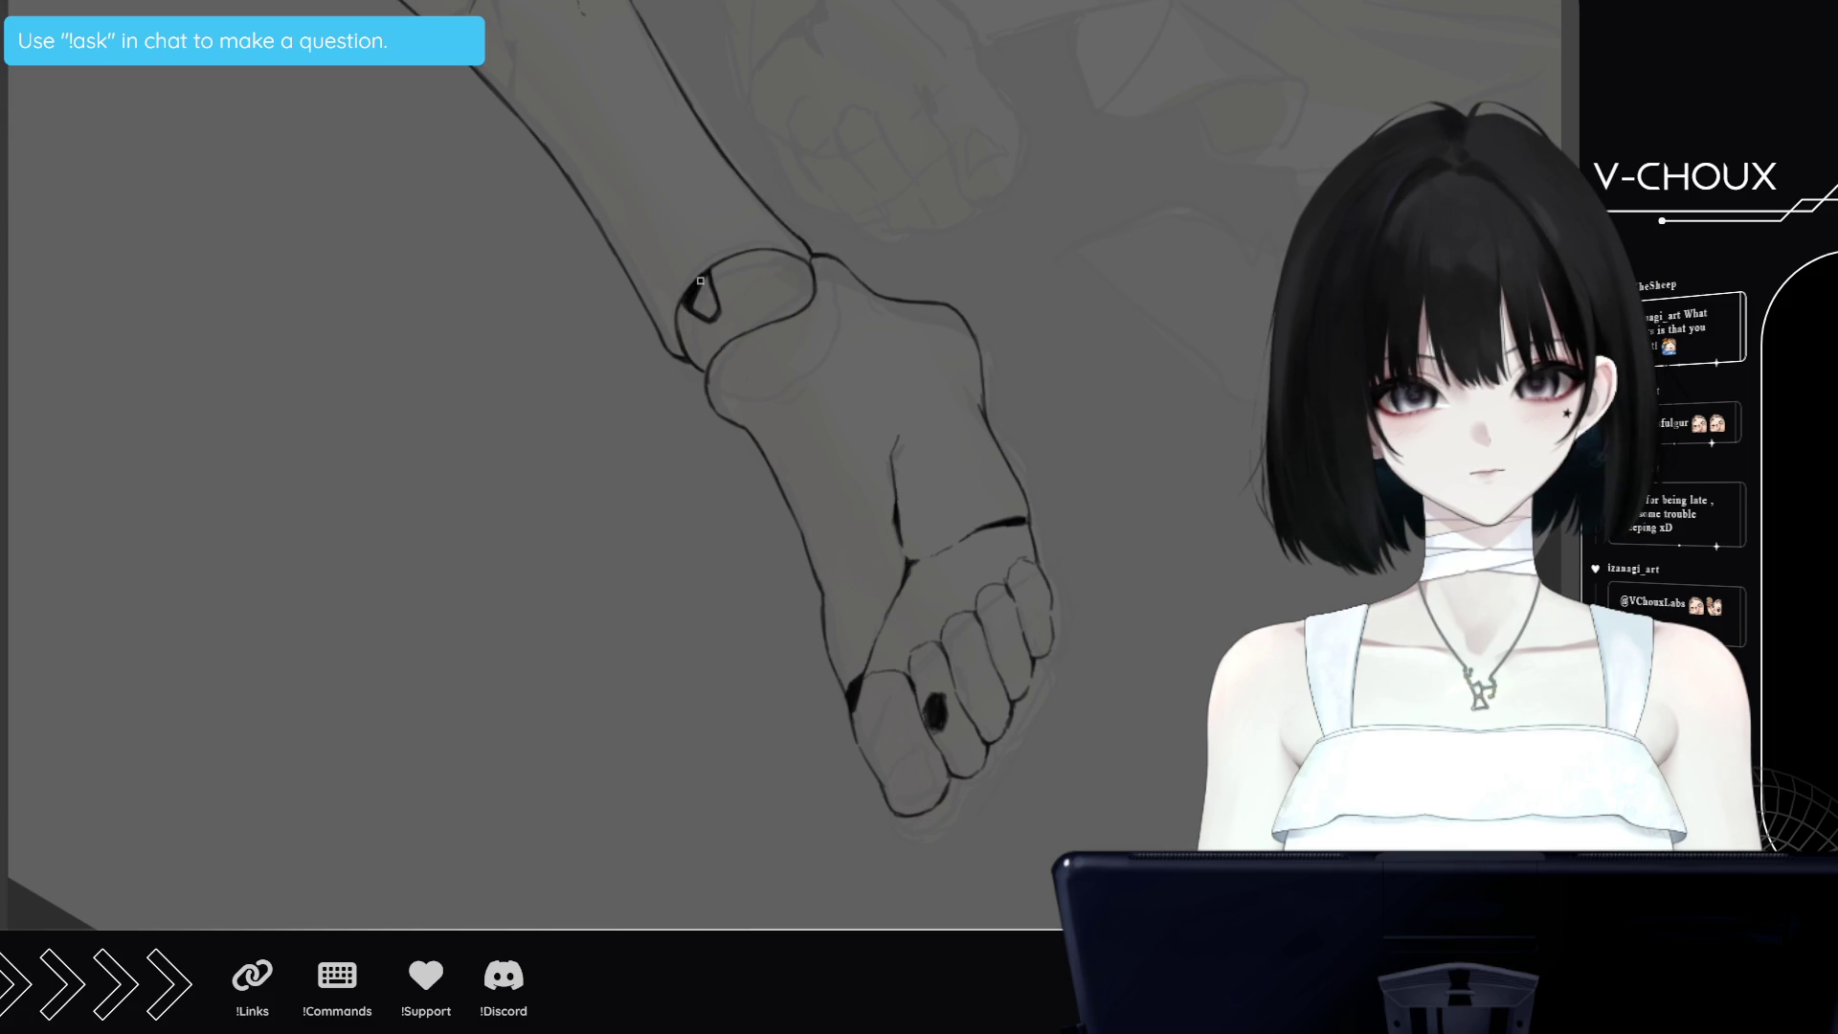
pyautogui.moveTo(701, 305); pyautogui.dragTo(703, 307)
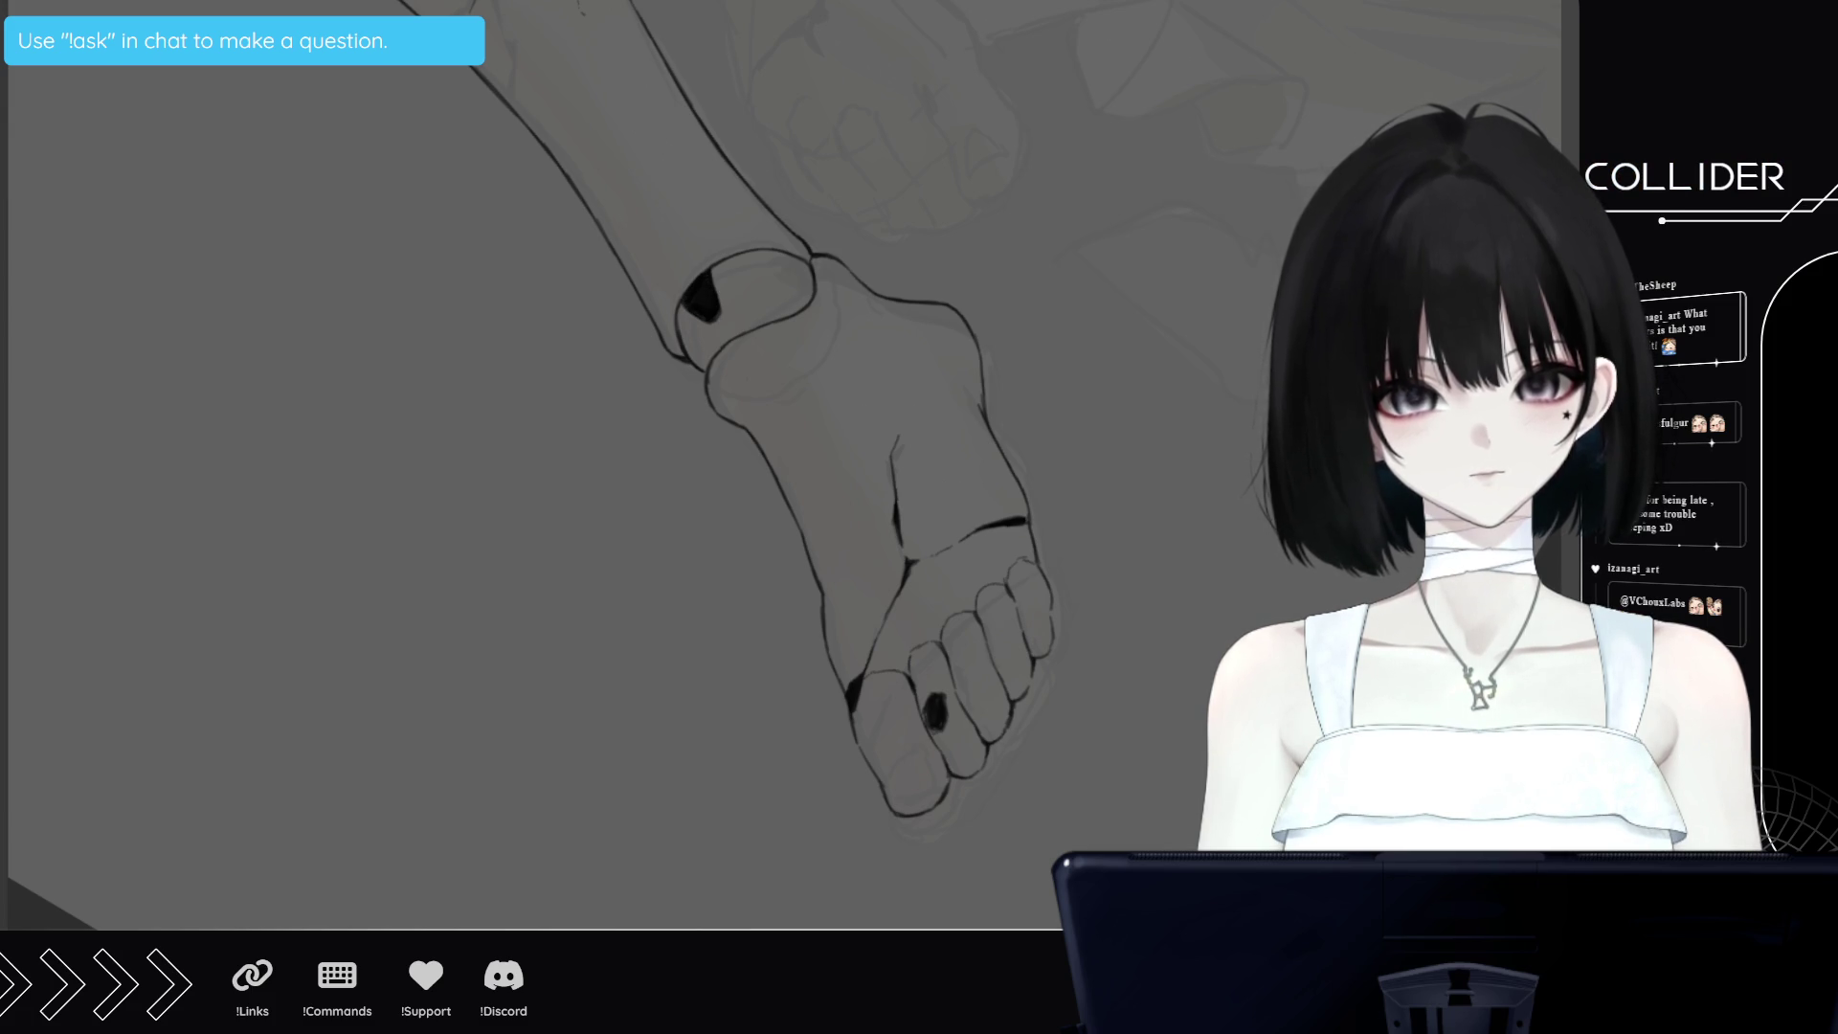
pyautogui.hotkey('ctrl', '-')
pyautogui.hotkey('ctrl', '-')
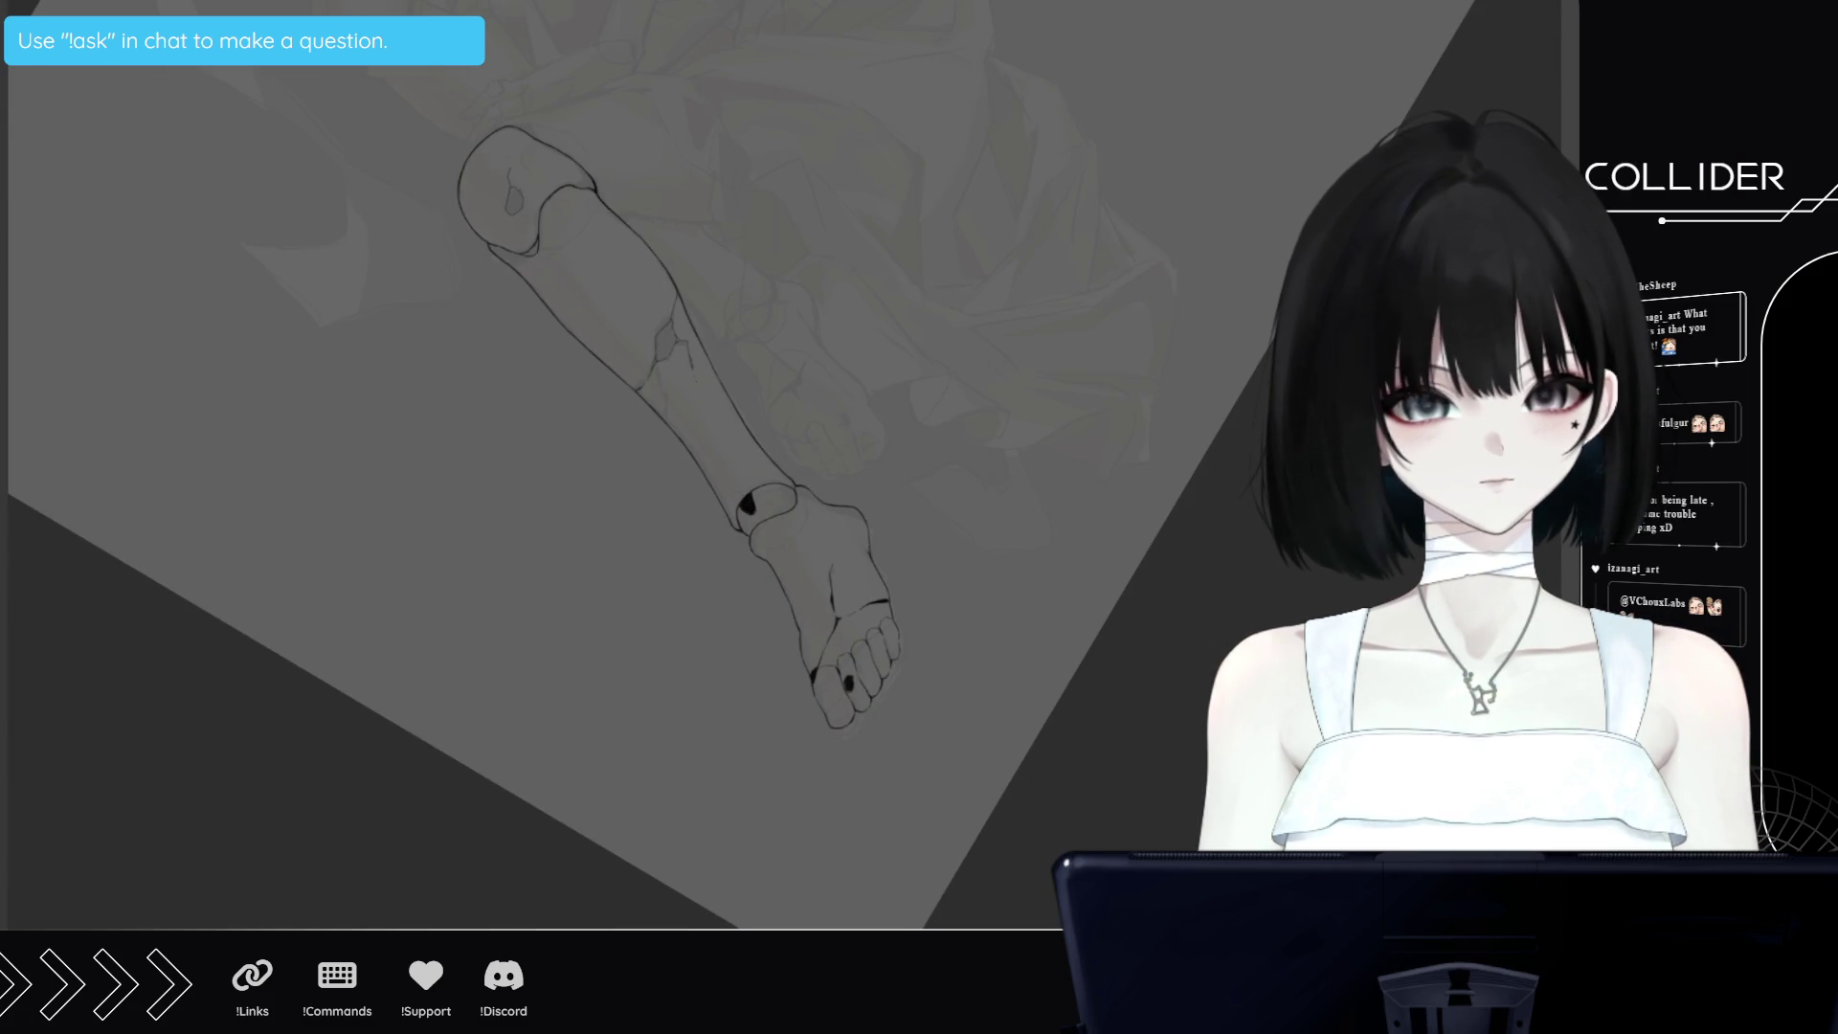
# Thicken the shin's outer contour, add hatching, and extend the crack below the black patch
pyautogui.scroll(5, 574, 479)
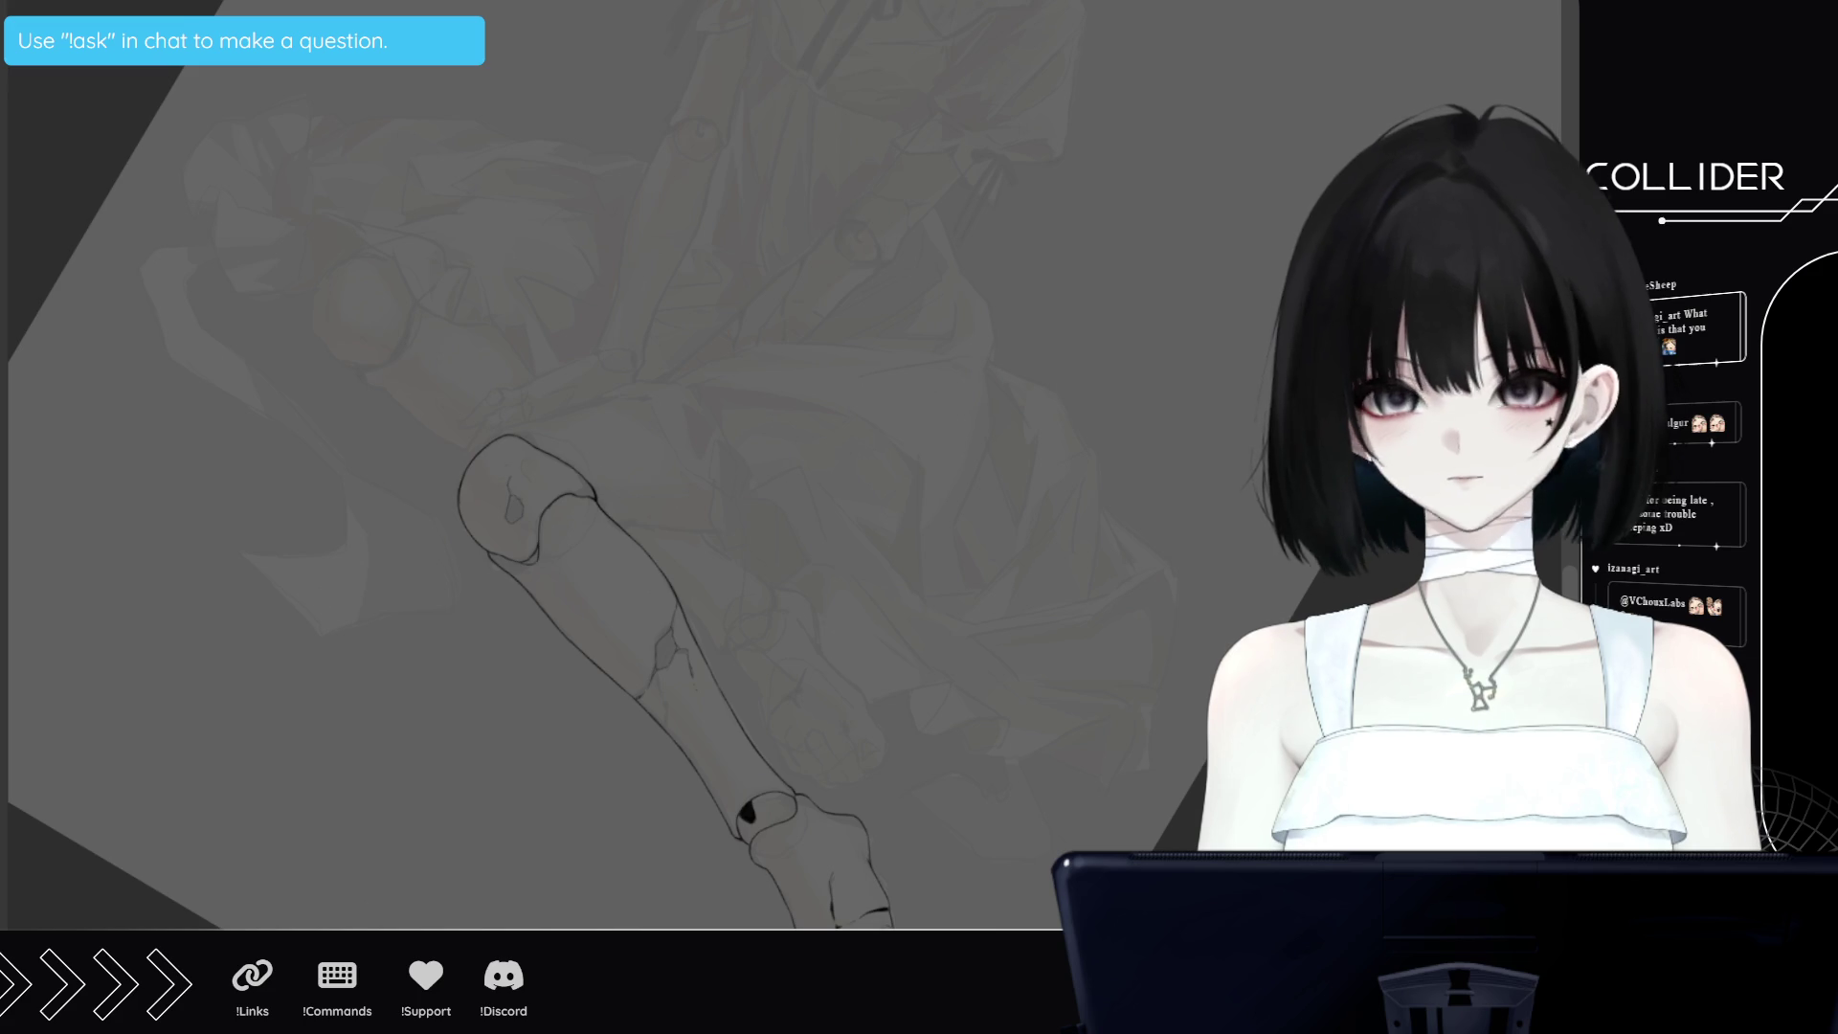
pyautogui.hotkey('ctrl', '+')
pyautogui.hotkey('ctrl', '+')
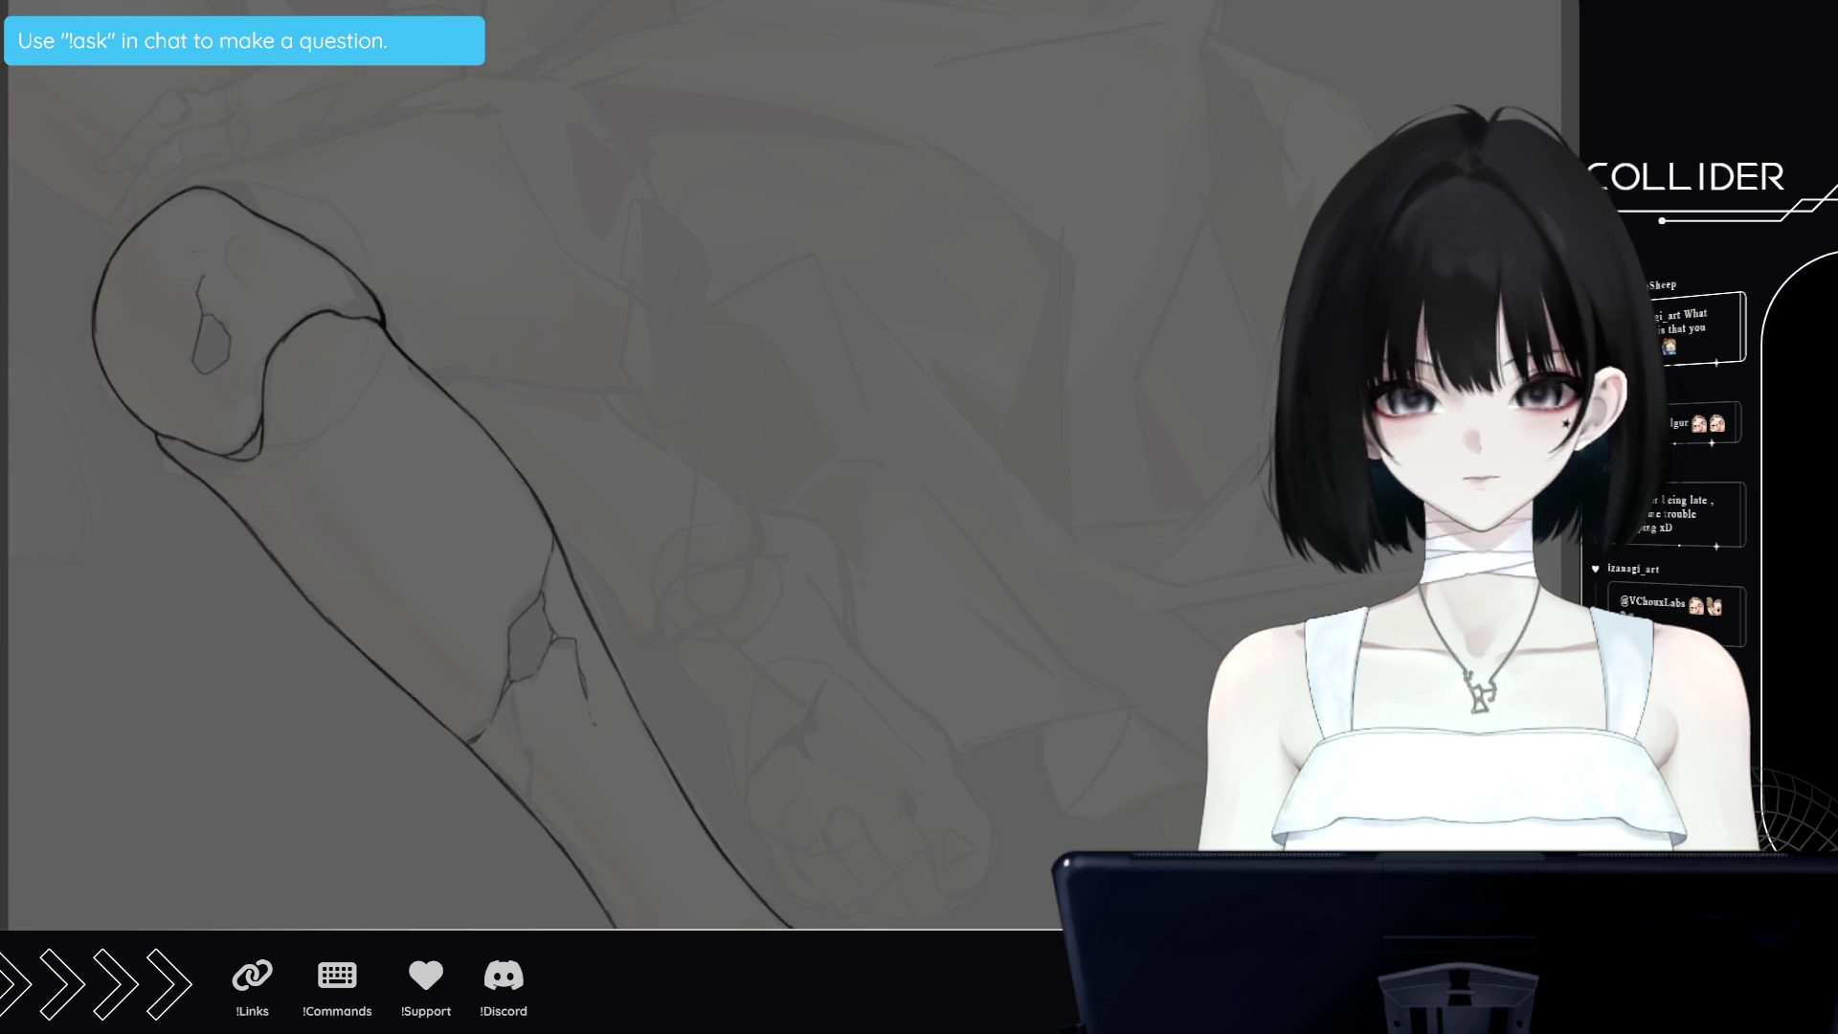
pyautogui.hscroll(-3, 575, 526)
pyautogui.hscroll(-3, 765, 527)
pyautogui.hotkey('ctrl', '+')
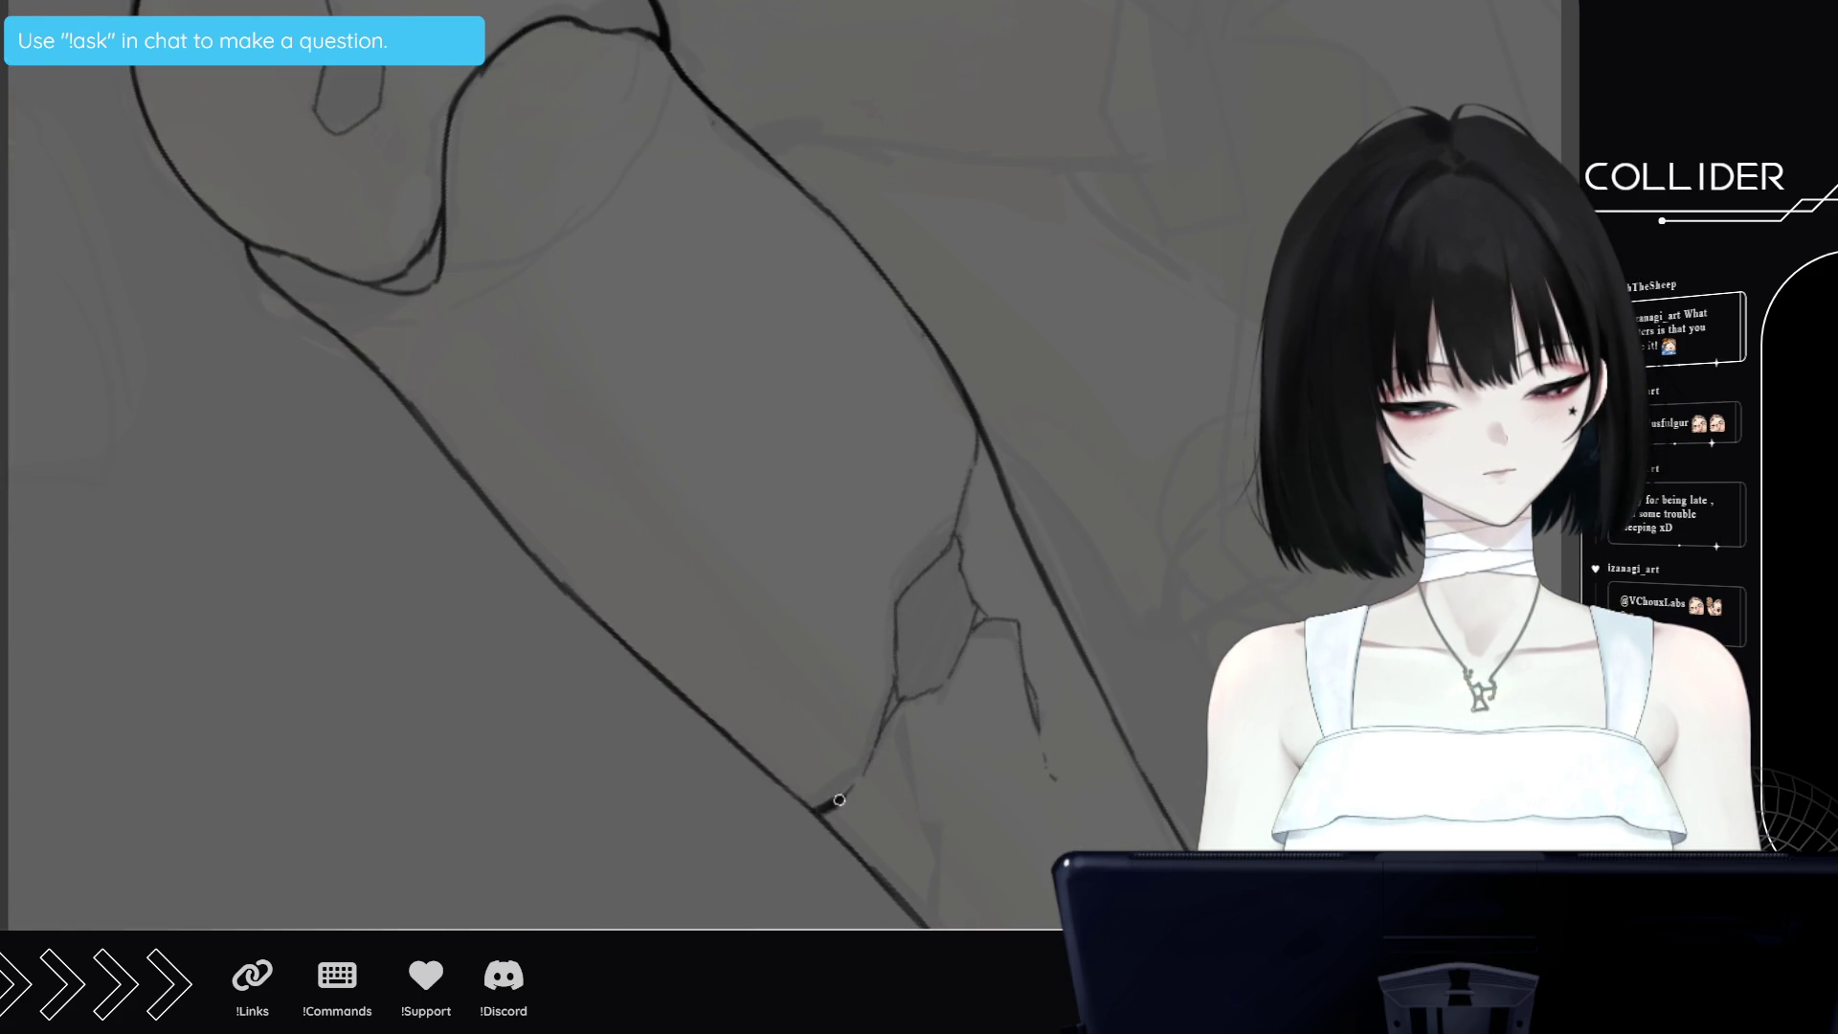
pyautogui.moveTo(831, 809); pyautogui.dragTo(909, 665)
pyautogui.moveTo(881, 733)
pyautogui.mouseDown()
pyautogui.moveTo(909, 670)
pyautogui.moveTo(883, 730)
pyautogui.mouseUp()
pyautogui.moveTo(905, 598)
pyautogui.mouseDown()
pyautogui.moveTo(895, 682)
pyautogui.moveTo(930, 578)
pyautogui.moveTo(977, 611)
pyautogui.moveTo(942, 679)
pyautogui.moveTo(908, 682)
pyautogui.moveTo(961, 630)
pyautogui.moveTo(928, 669)
pyautogui.mouseUp()
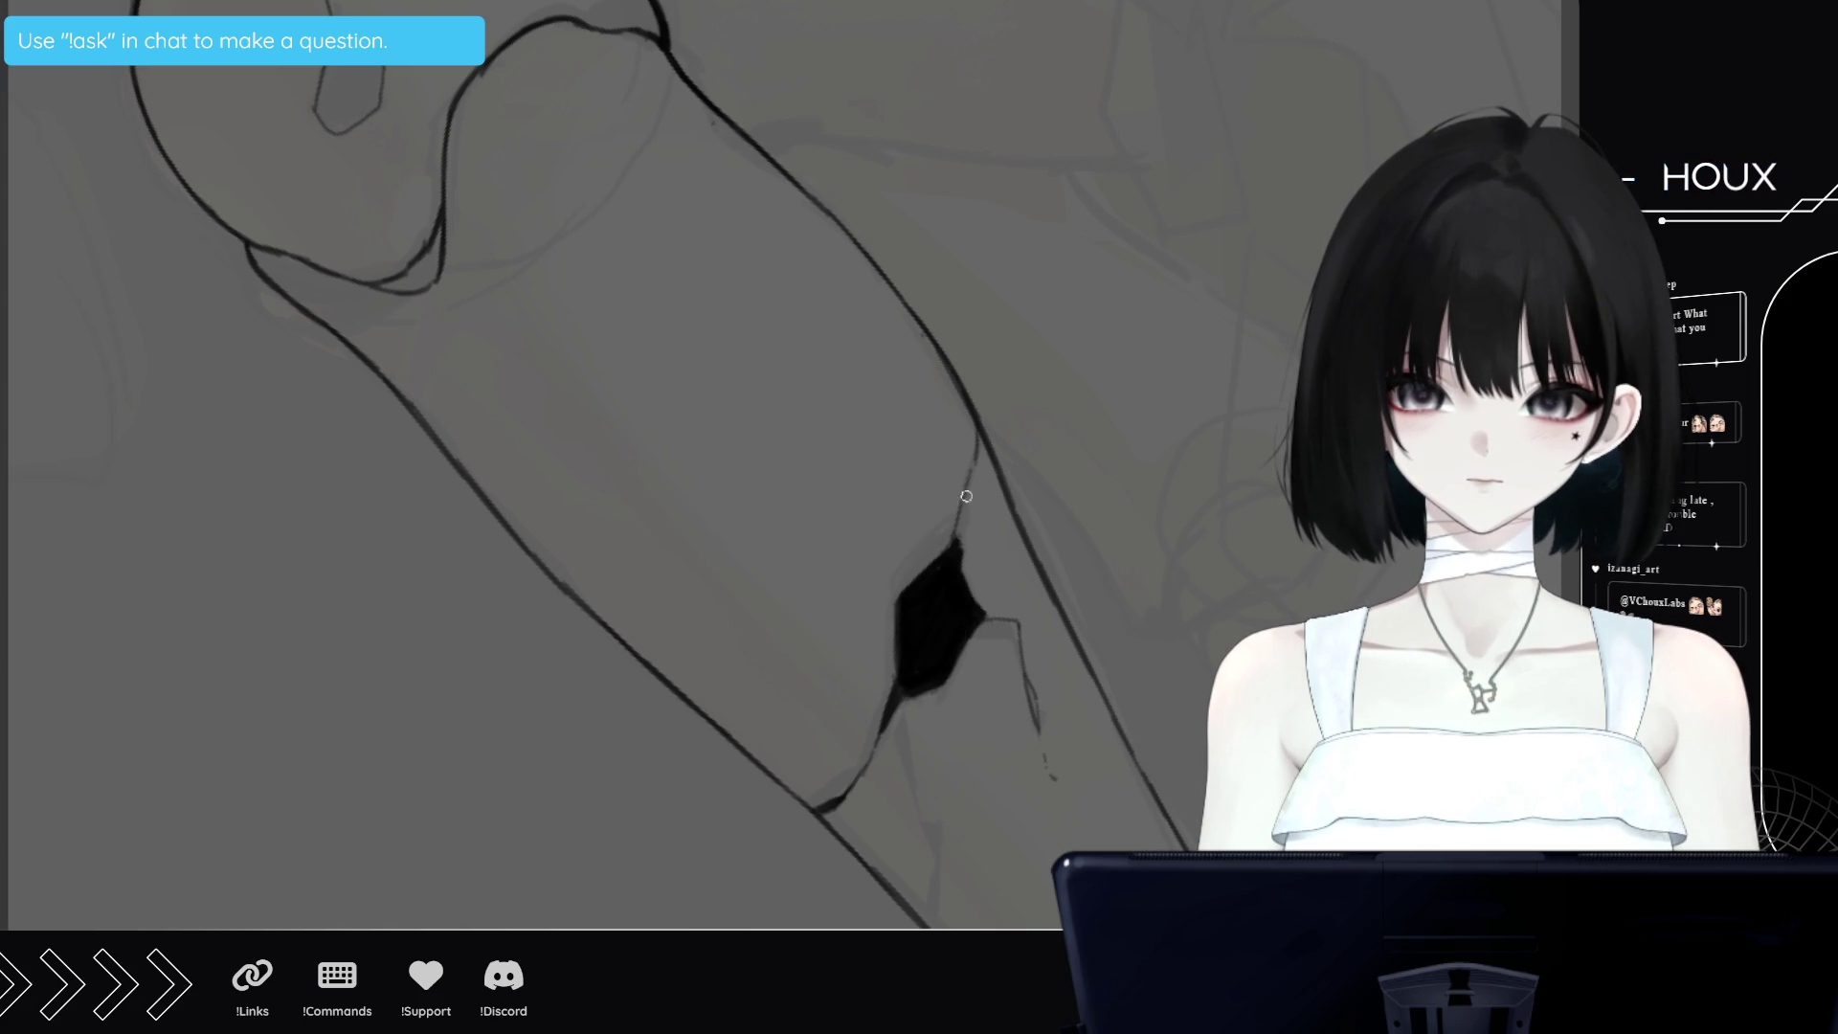
pyautogui.moveTo(974, 608)
pyautogui.mouseDown()
pyautogui.moveTo(1005, 617)
pyautogui.moveTo(1031, 693)
pyautogui.mouseUp()
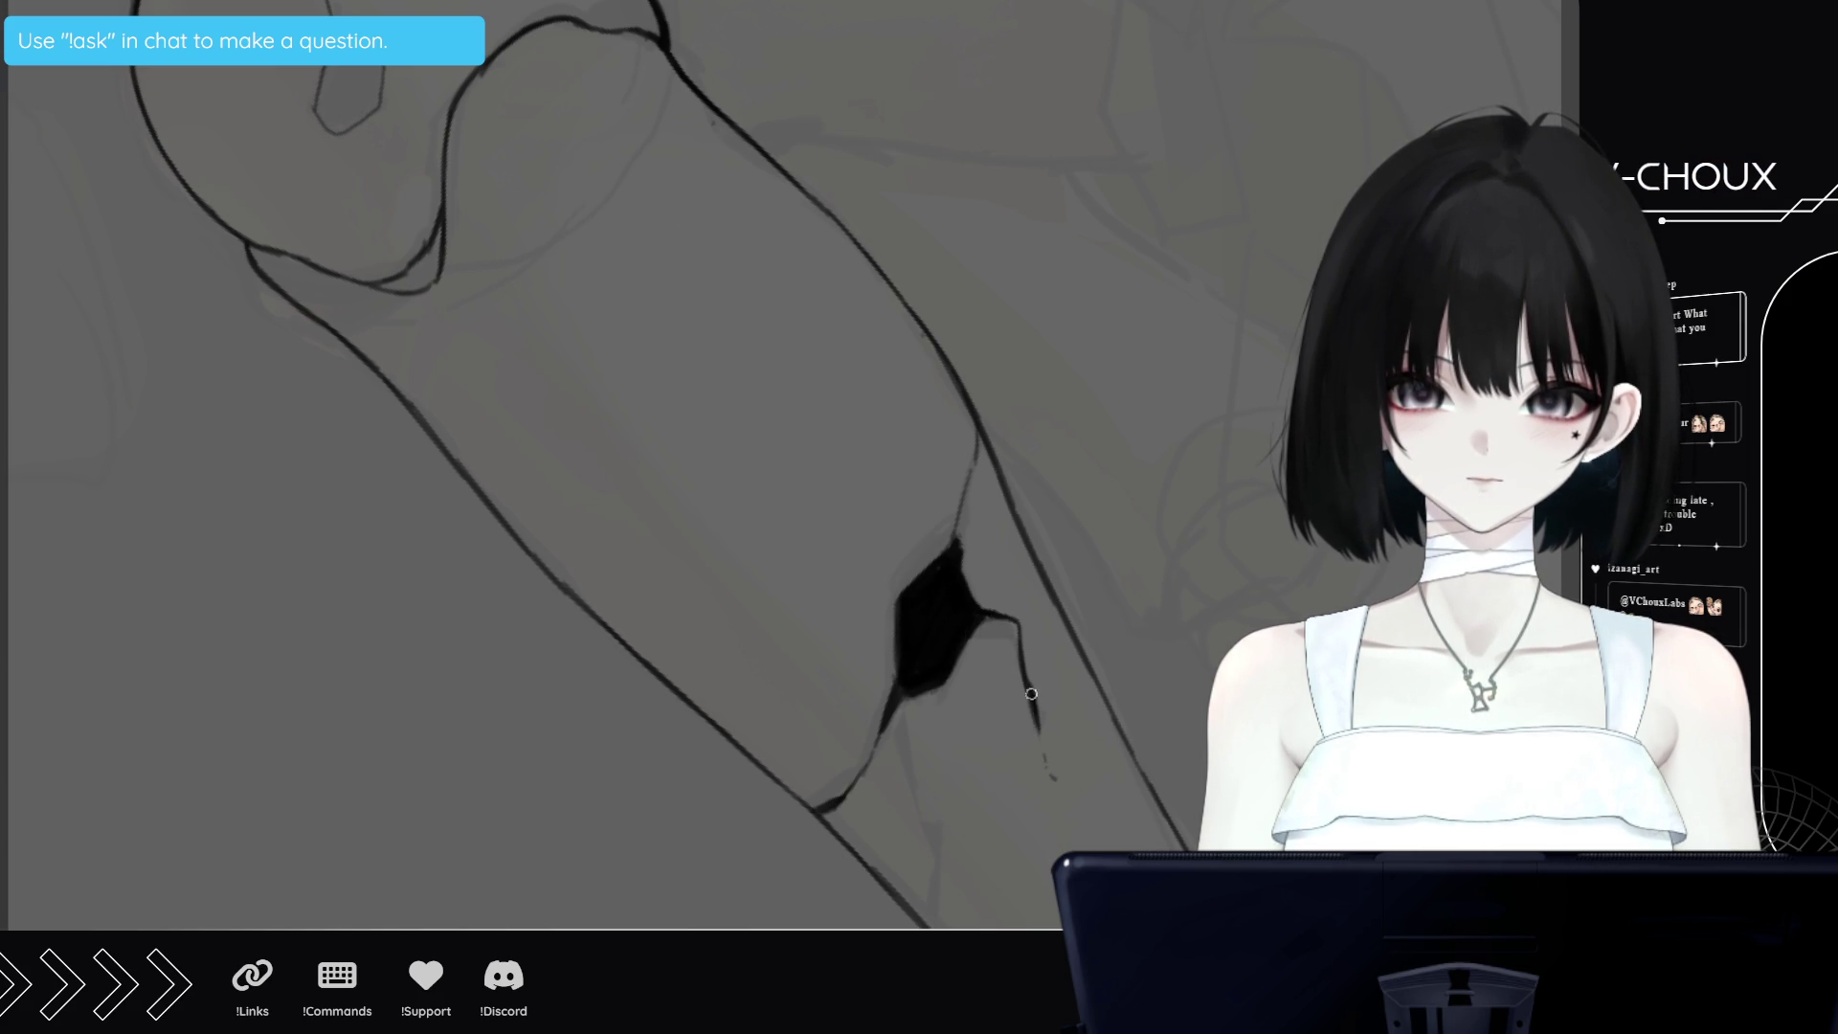
# Darken the knee joint's shadow edge and fill the knee cap crack solid black
pyautogui.scroll(3, 1031, 693)
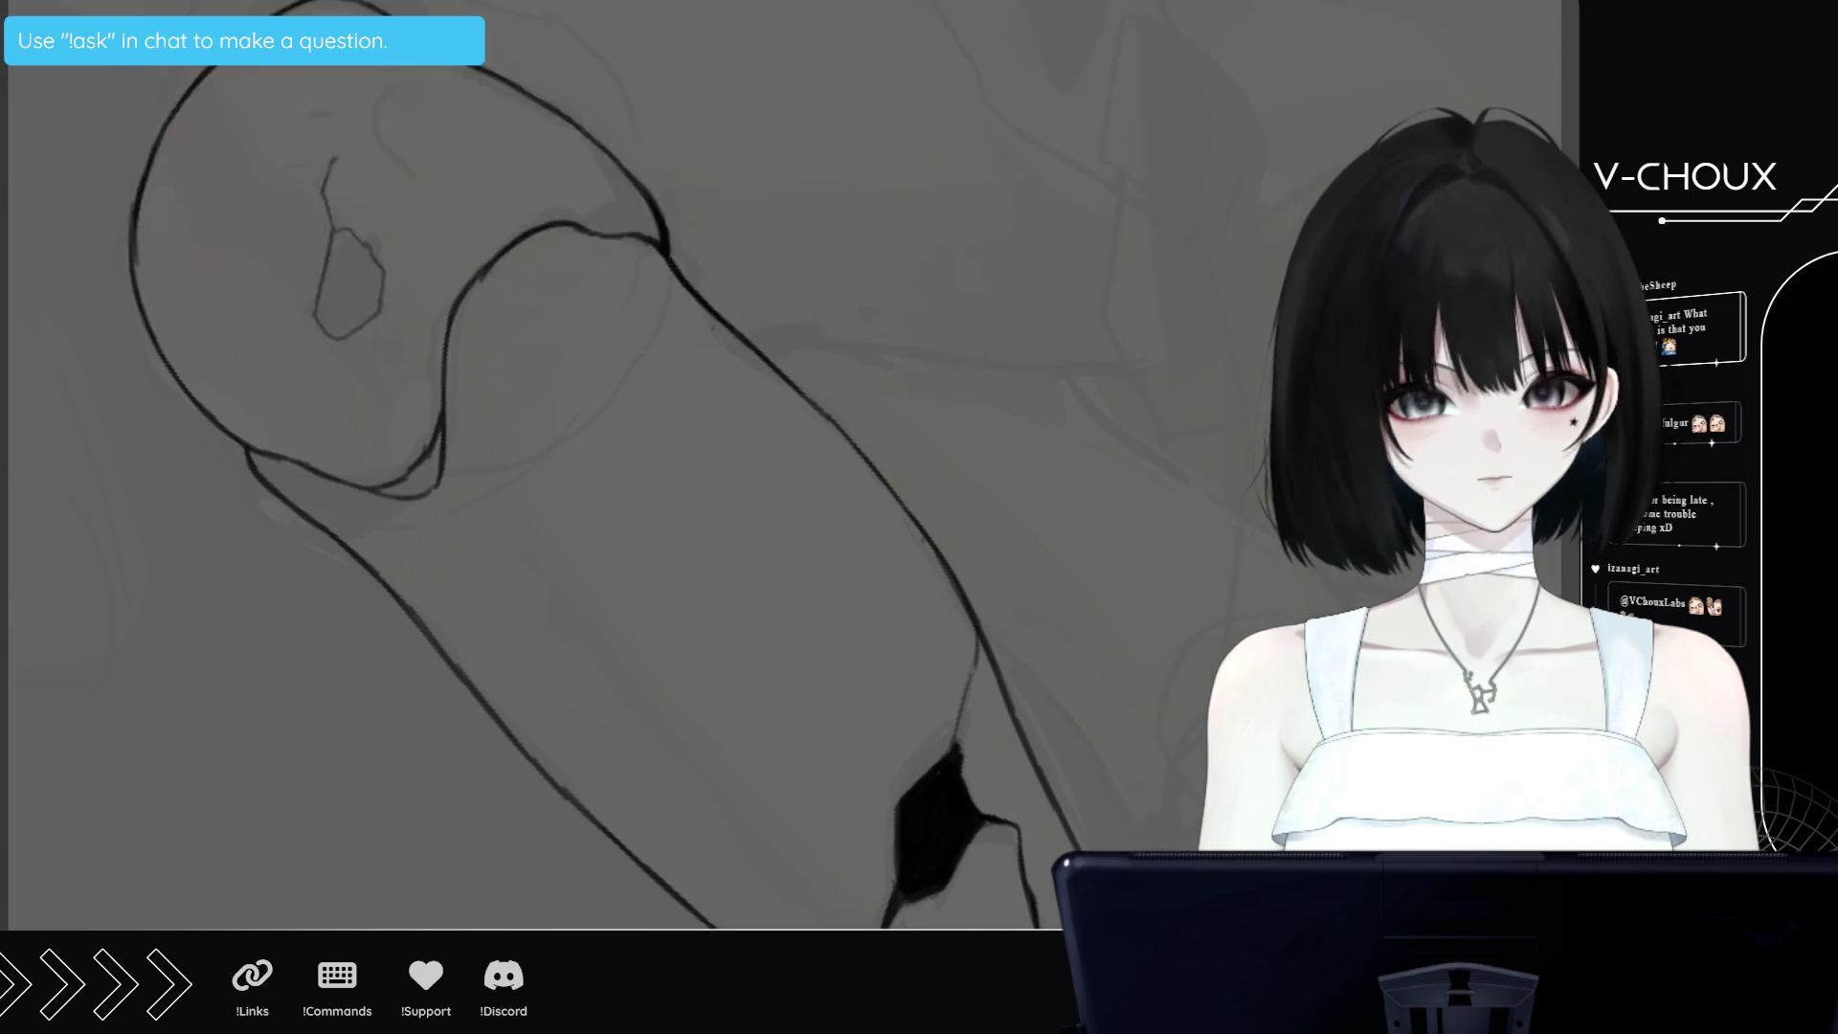
pyautogui.scroll(3, 424, 799)
pyautogui.moveTo(381, 800)
pyautogui.mouseDown()
pyautogui.moveTo(424, 798)
pyautogui.moveTo(437, 755)
pyautogui.moveTo(431, 780)
pyautogui.mouseUp()
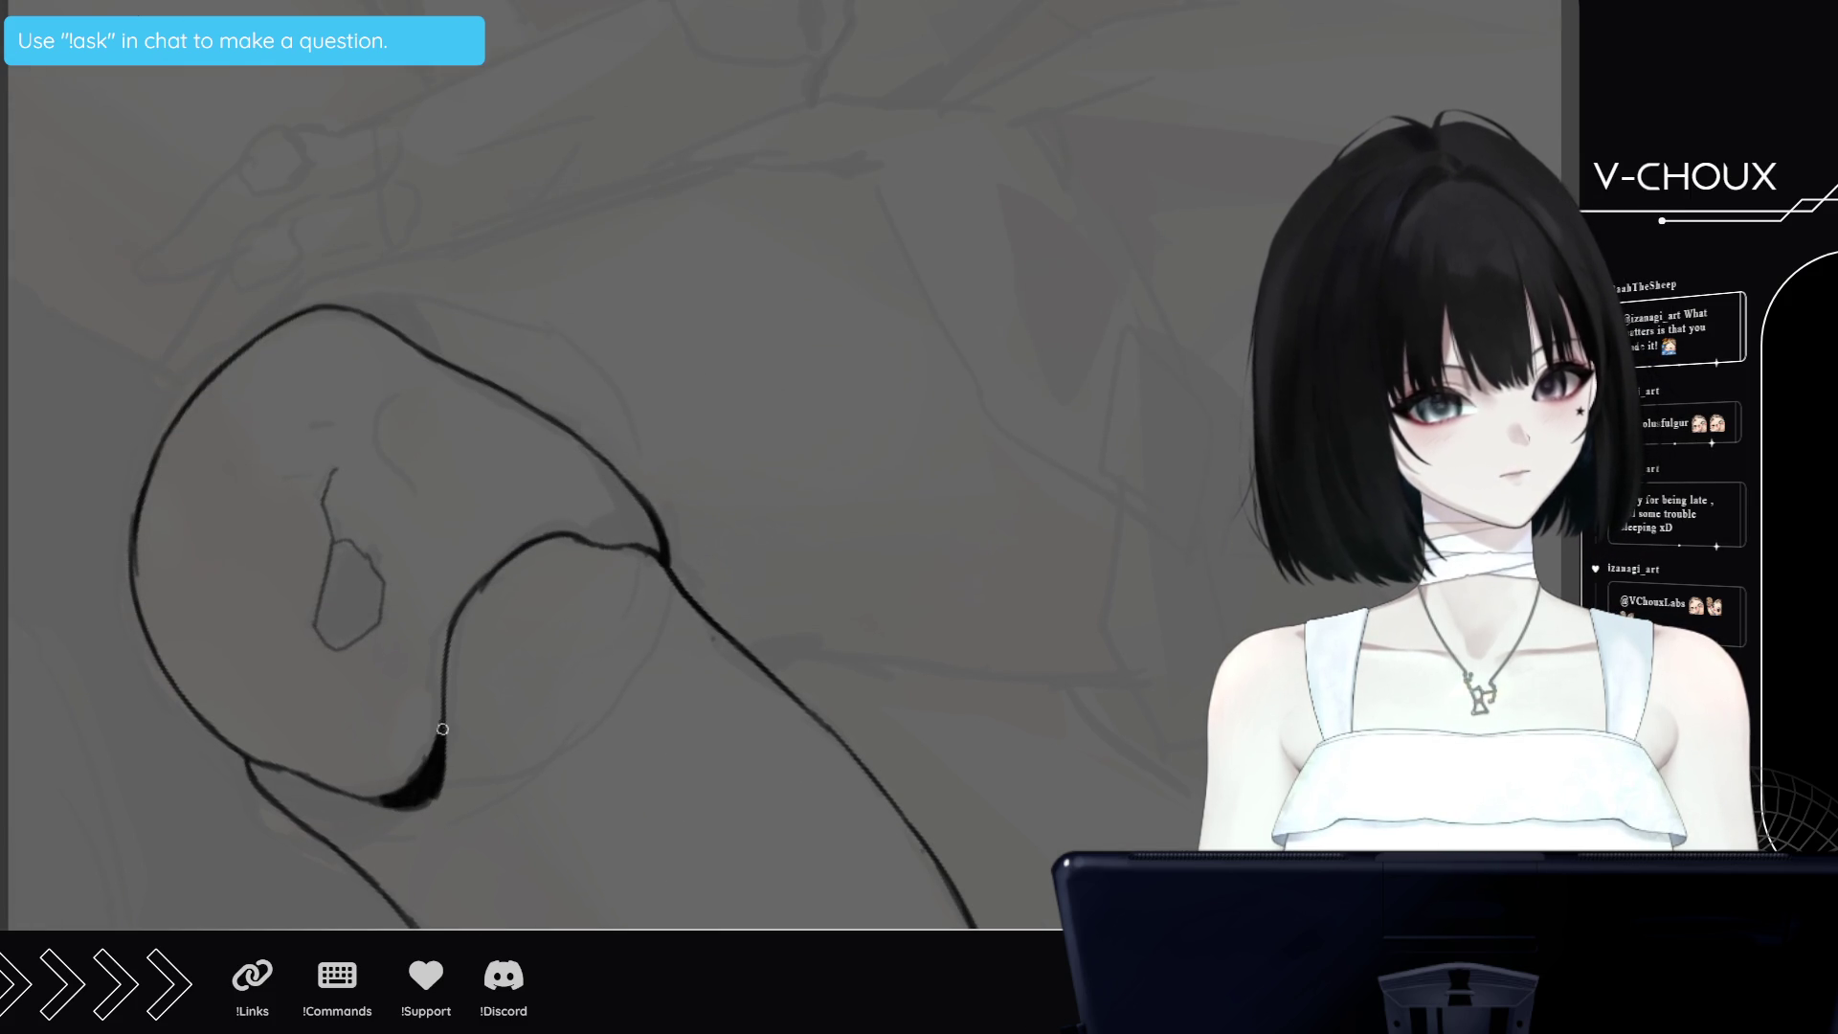
pyautogui.moveTo(338, 555); pyautogui.dragTo(322, 611)
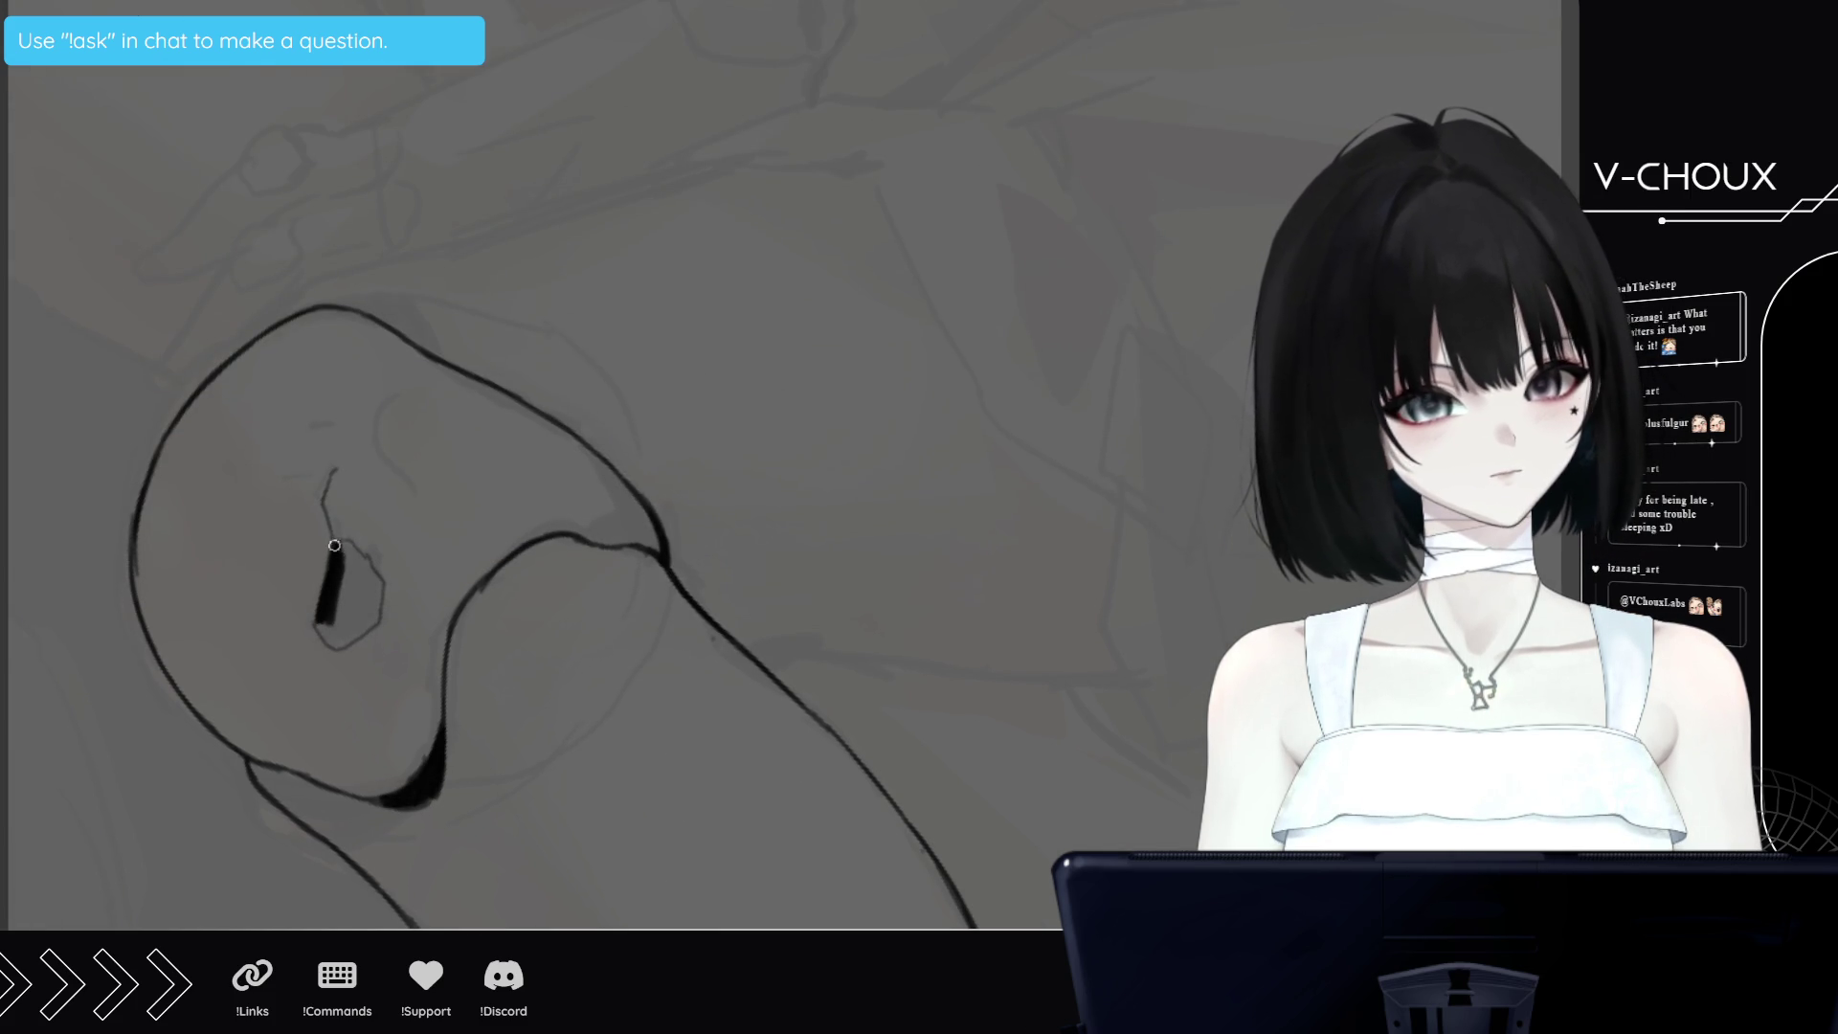
pyautogui.moveTo(335, 541)
pyautogui.mouseDown()
pyautogui.moveTo(375, 617)
pyautogui.moveTo(331, 646)
pyautogui.moveTo(366, 590)
pyautogui.mouseUp()
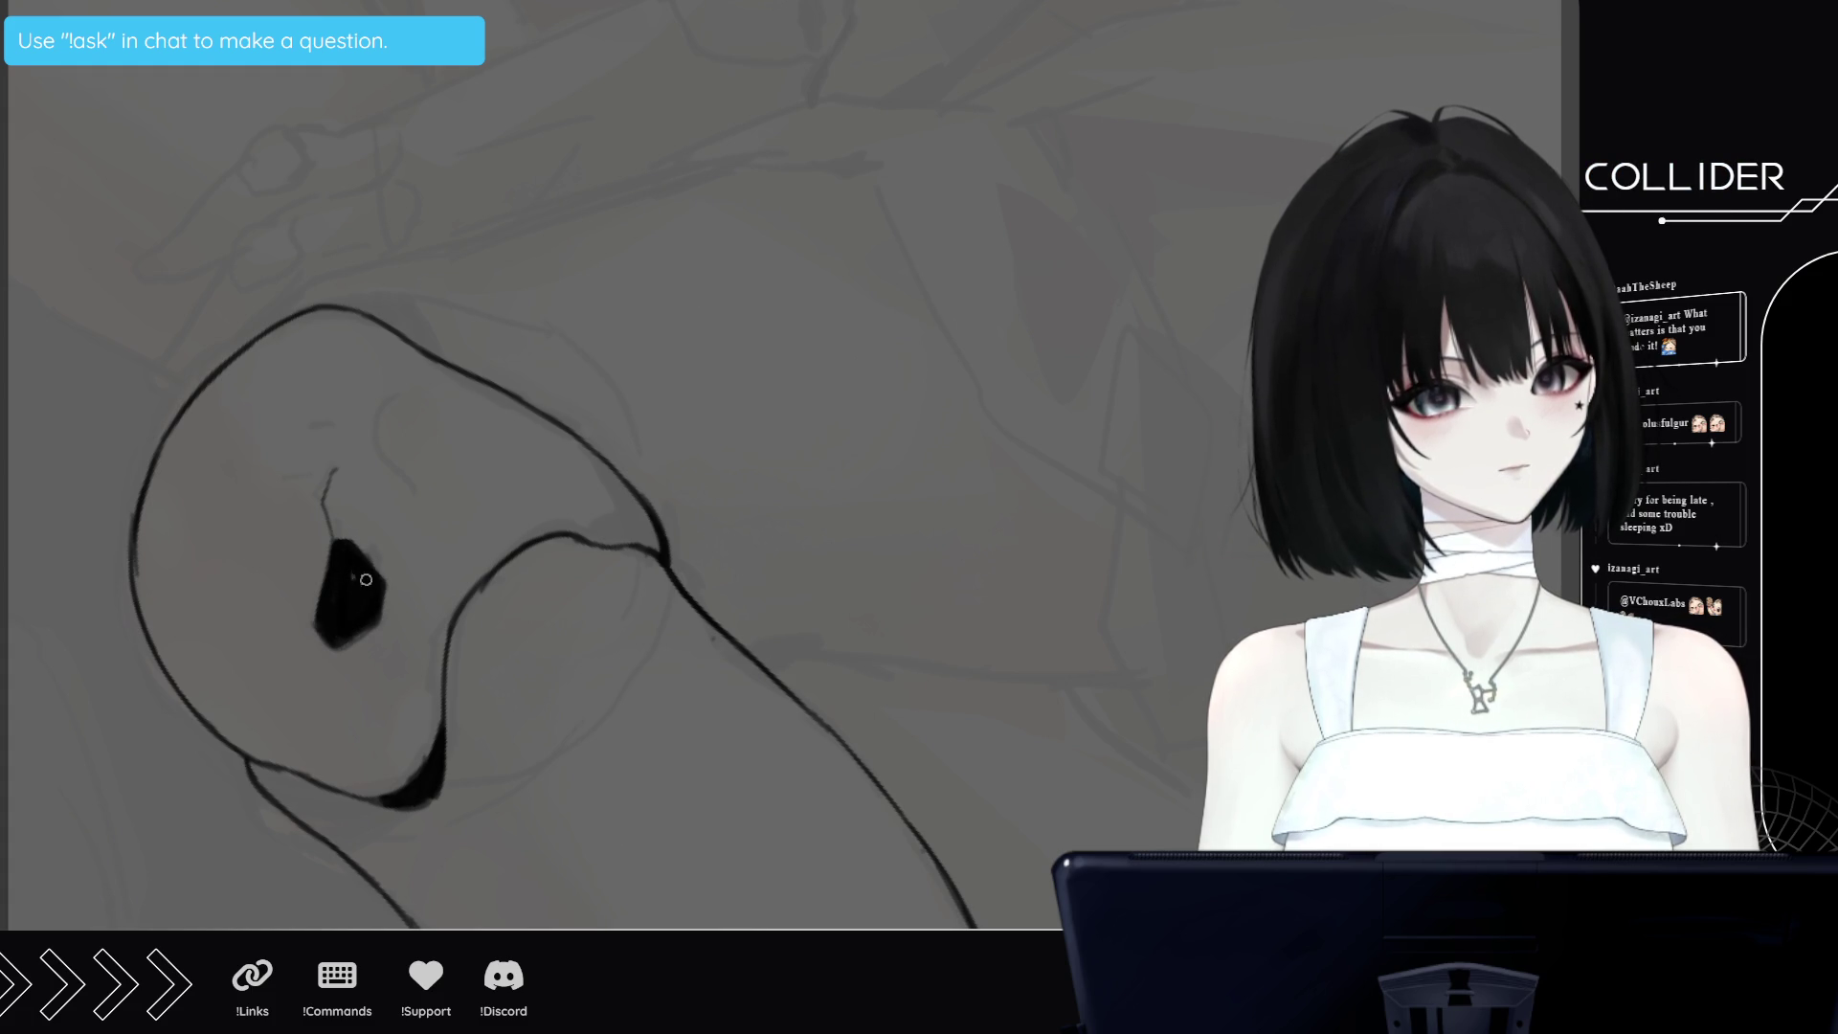
pyautogui.scroll(-5, 683, 551)
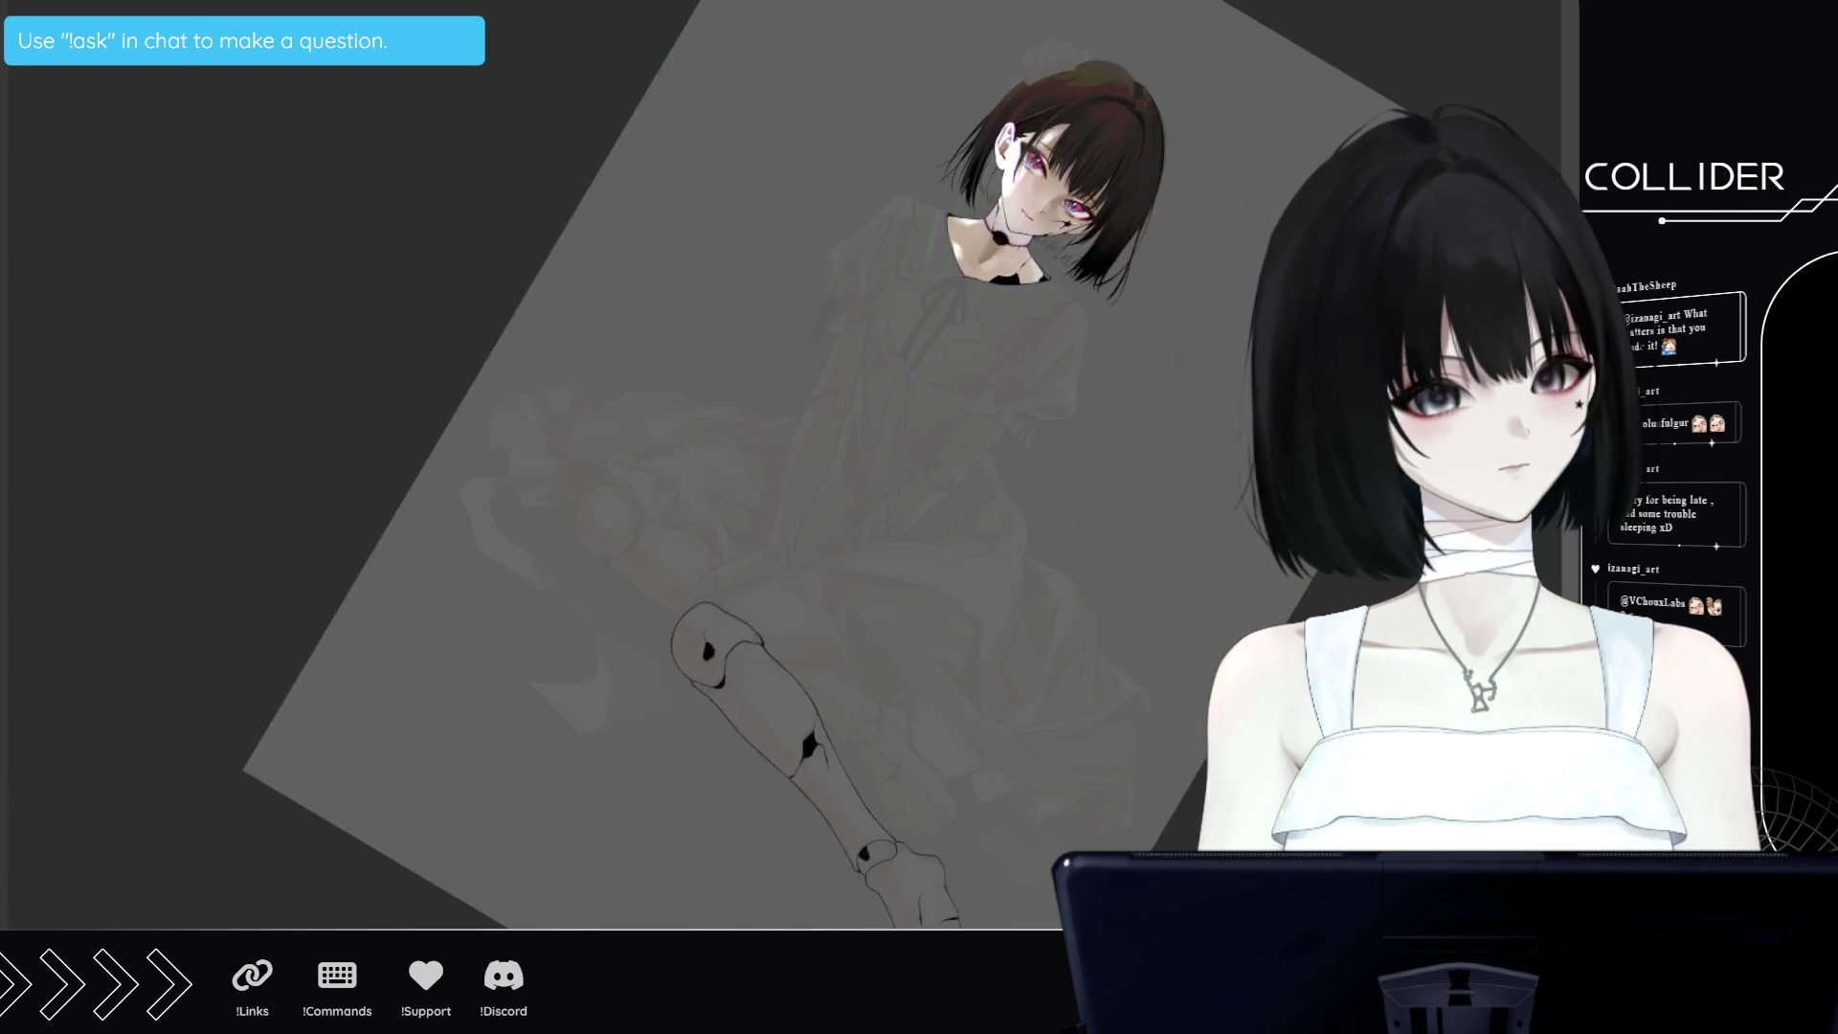
pyautogui.scroll(5, 683, 551)
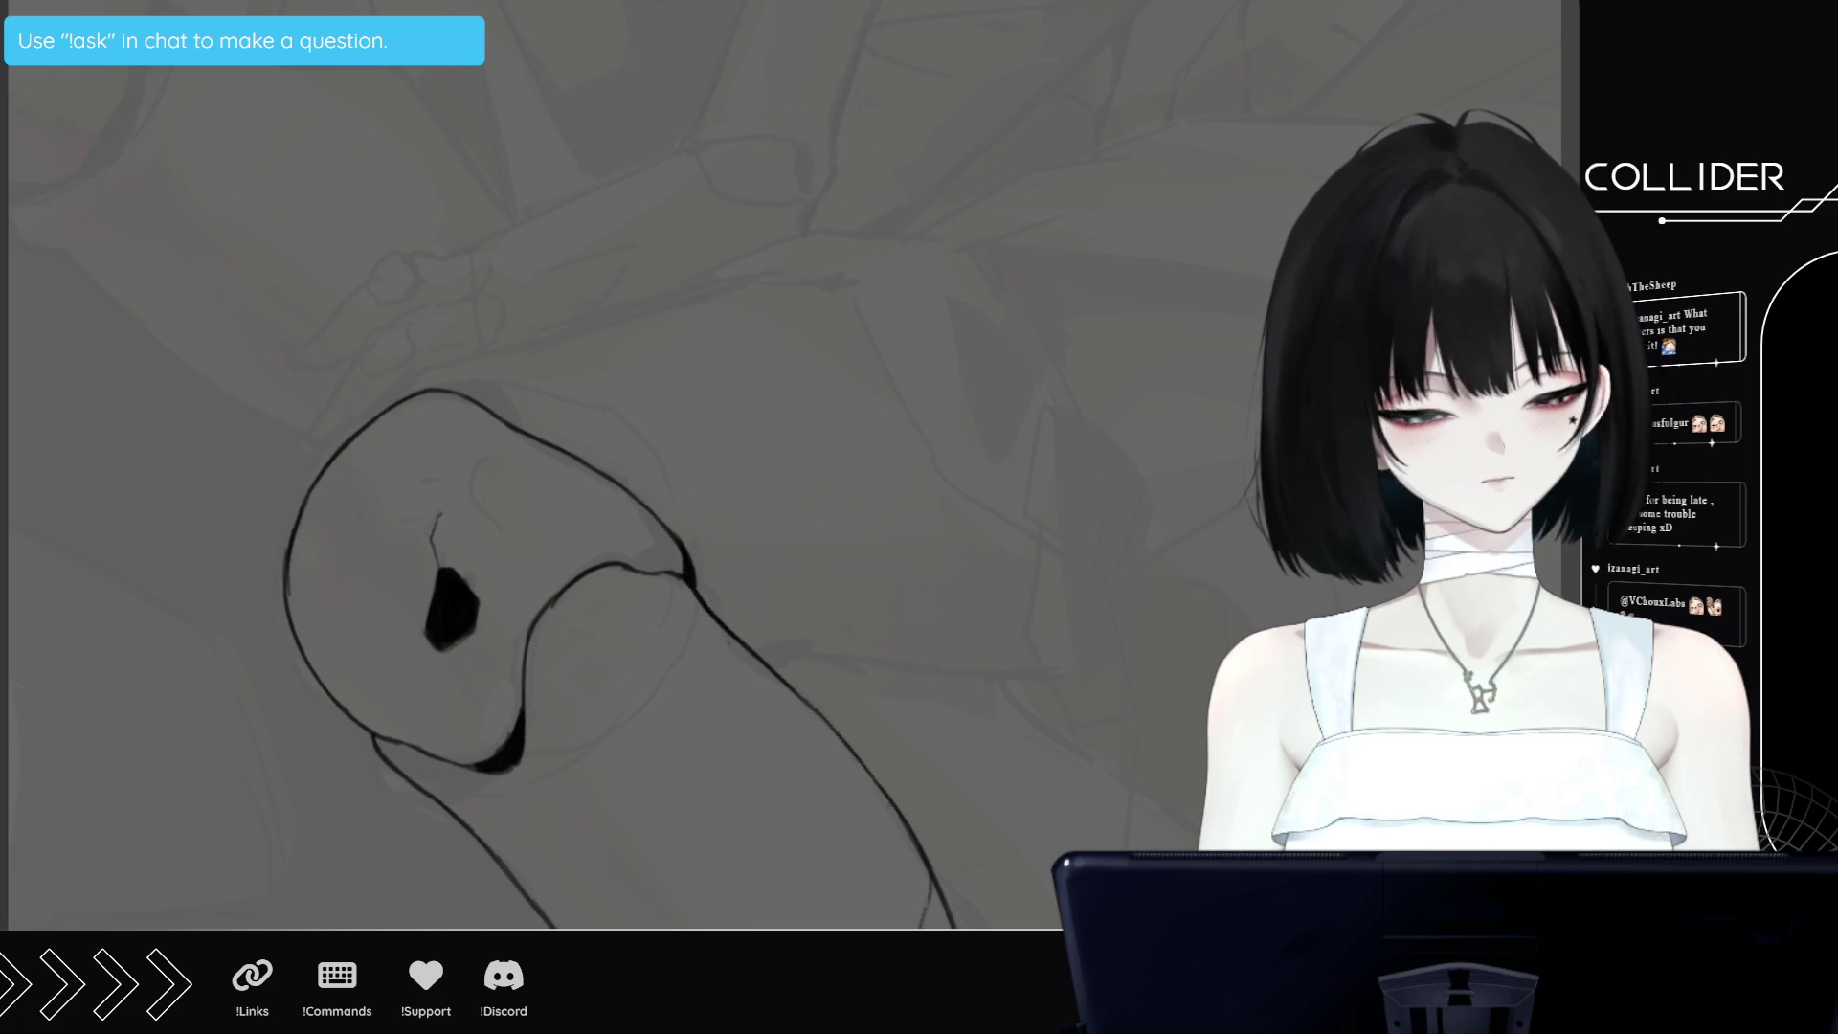
pyautogui.scroll(-5, 684, 551)
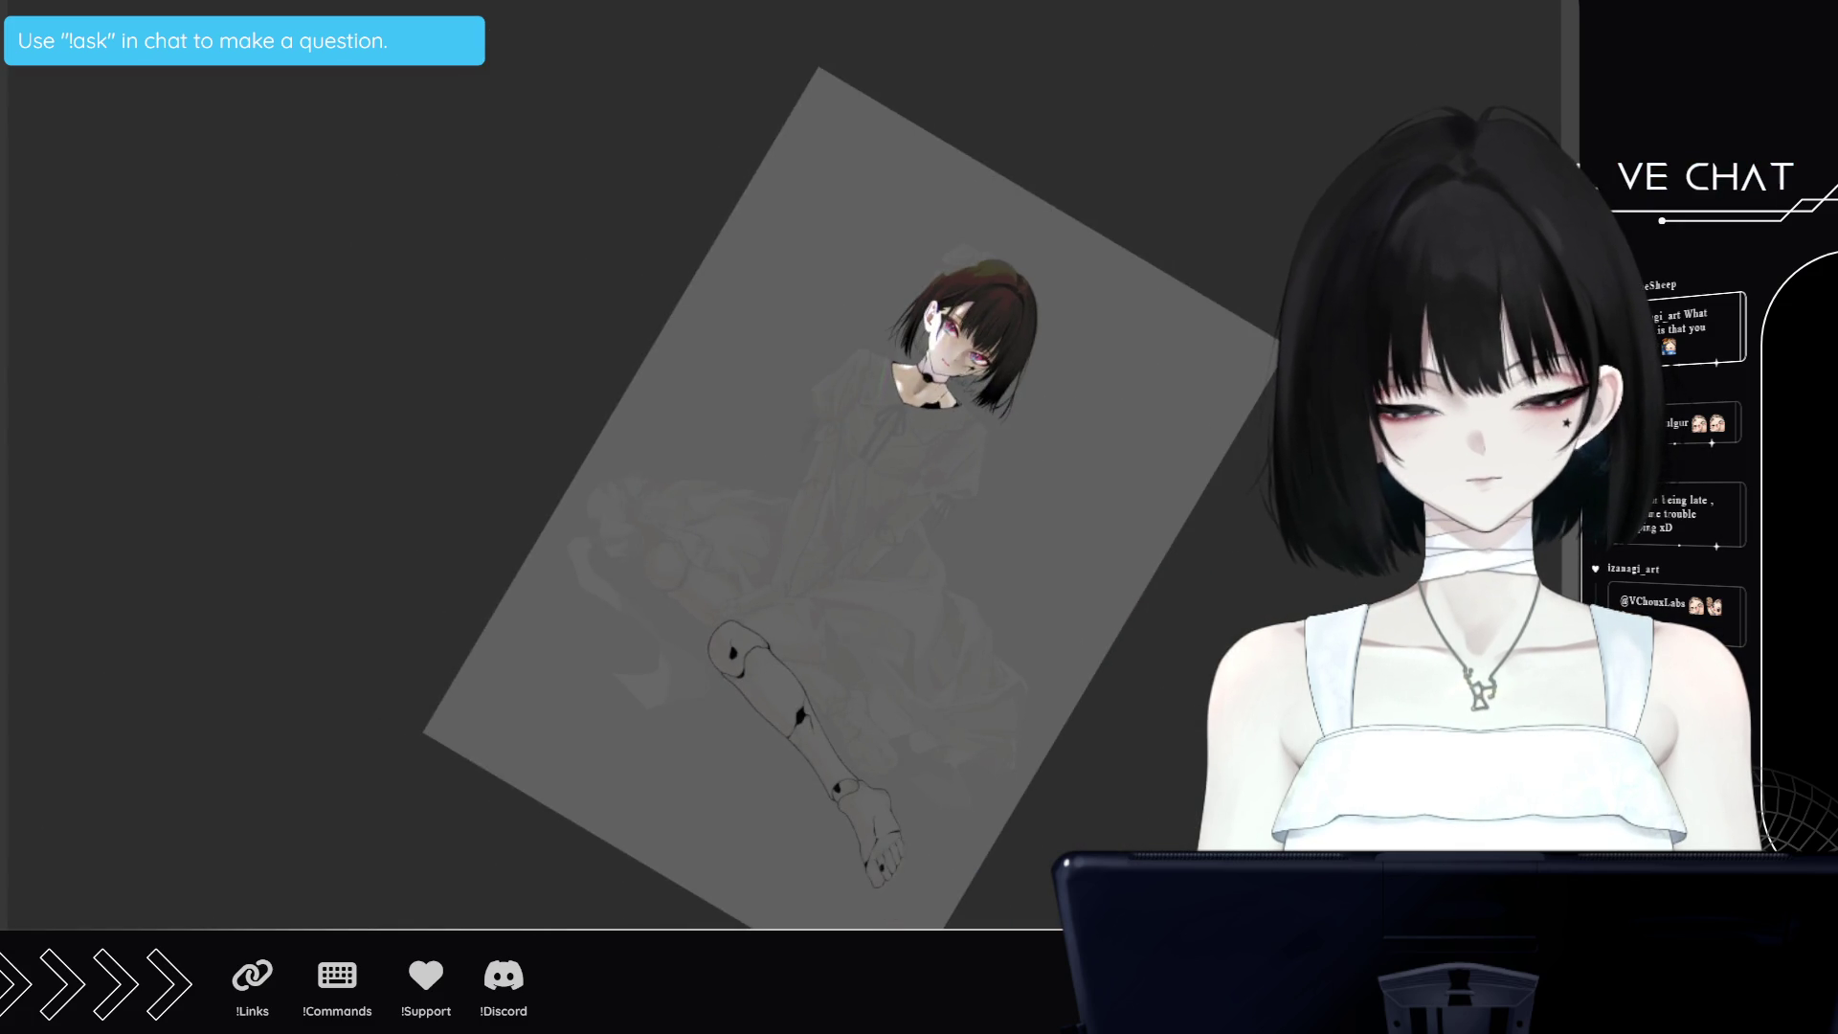
pyautogui.press('5')
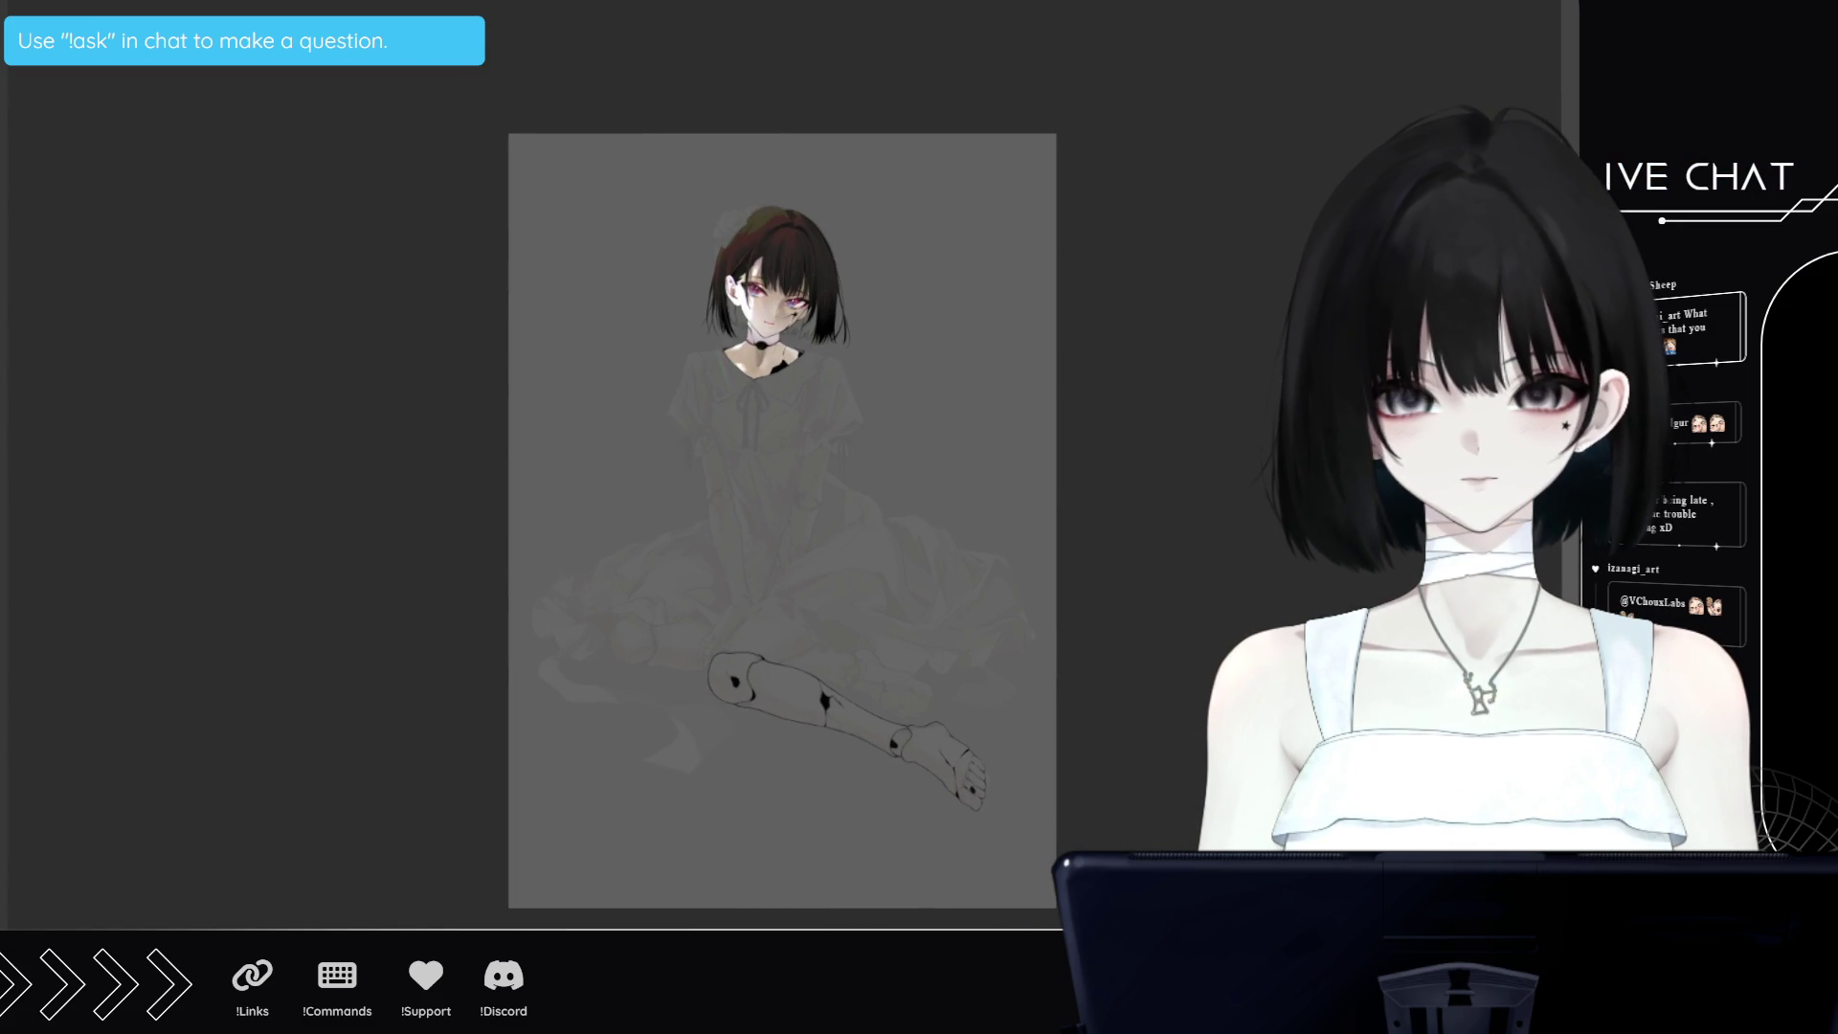
pyautogui.moveTo(782, 520); pyautogui.dragTo(591, 521)
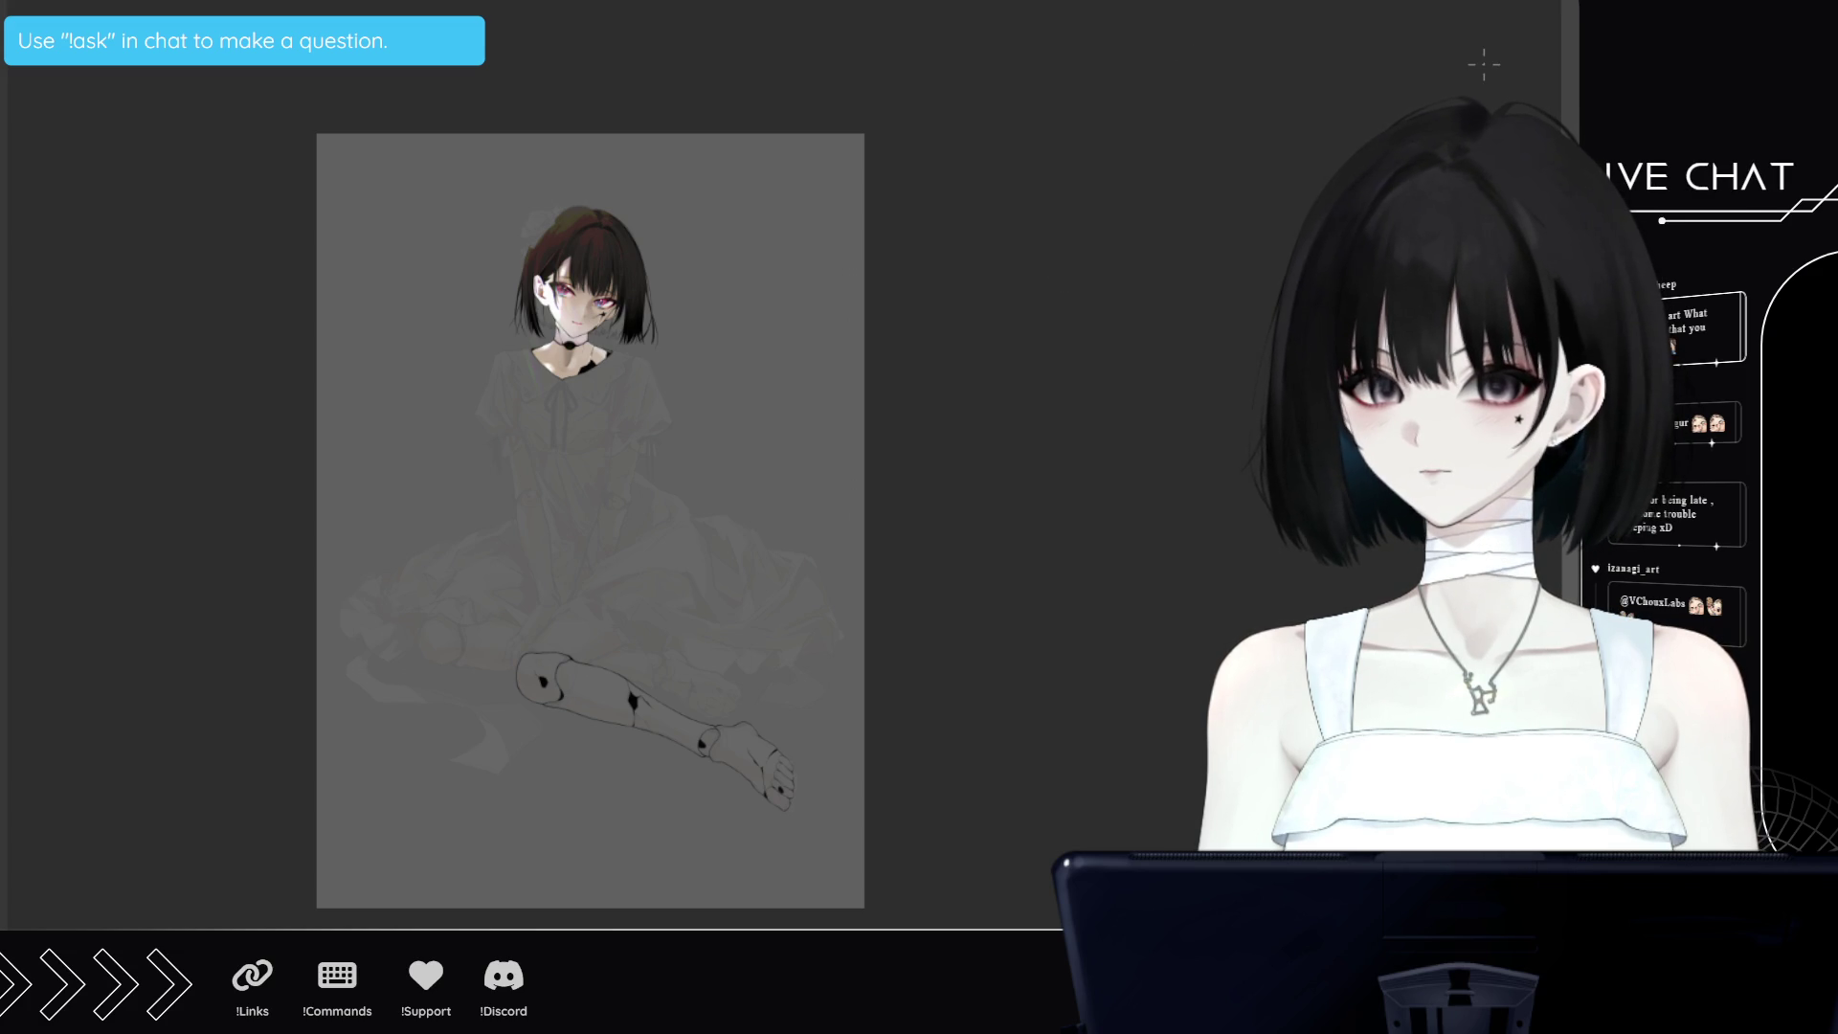
pyautogui.scroll(3, 547, 448)
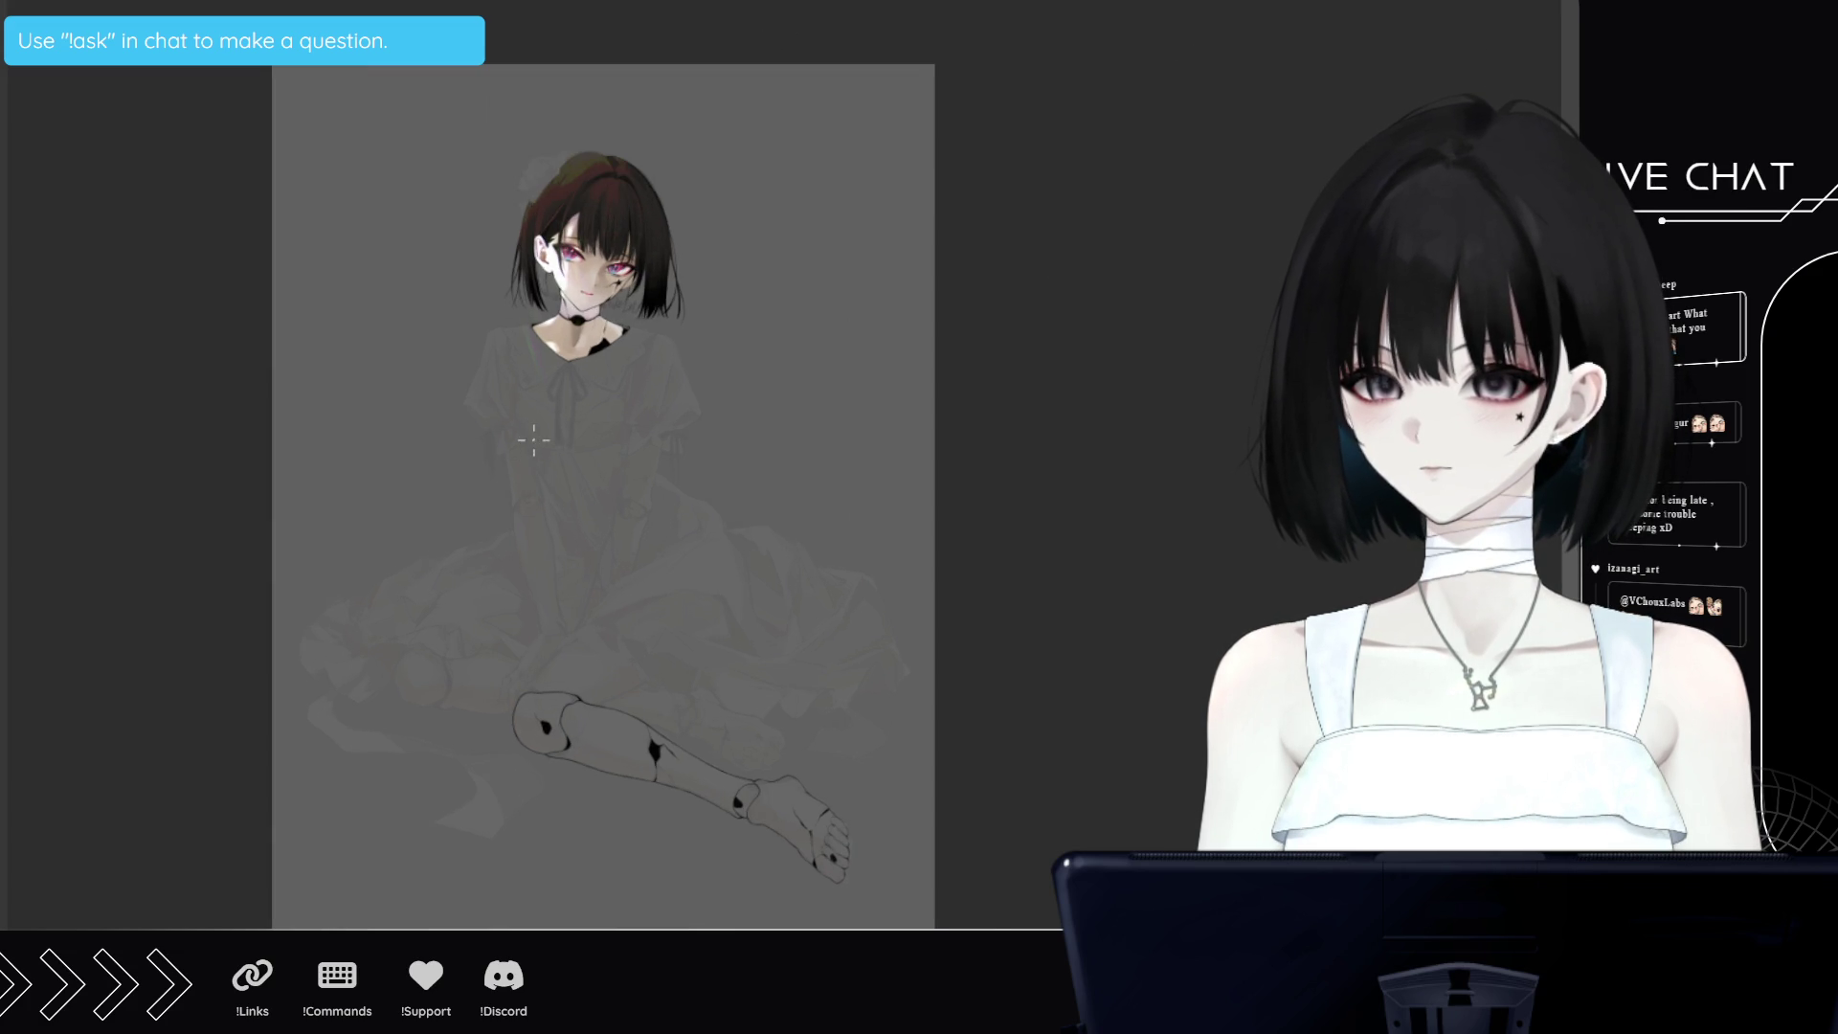
pyautogui.scroll(2, 698, 328)
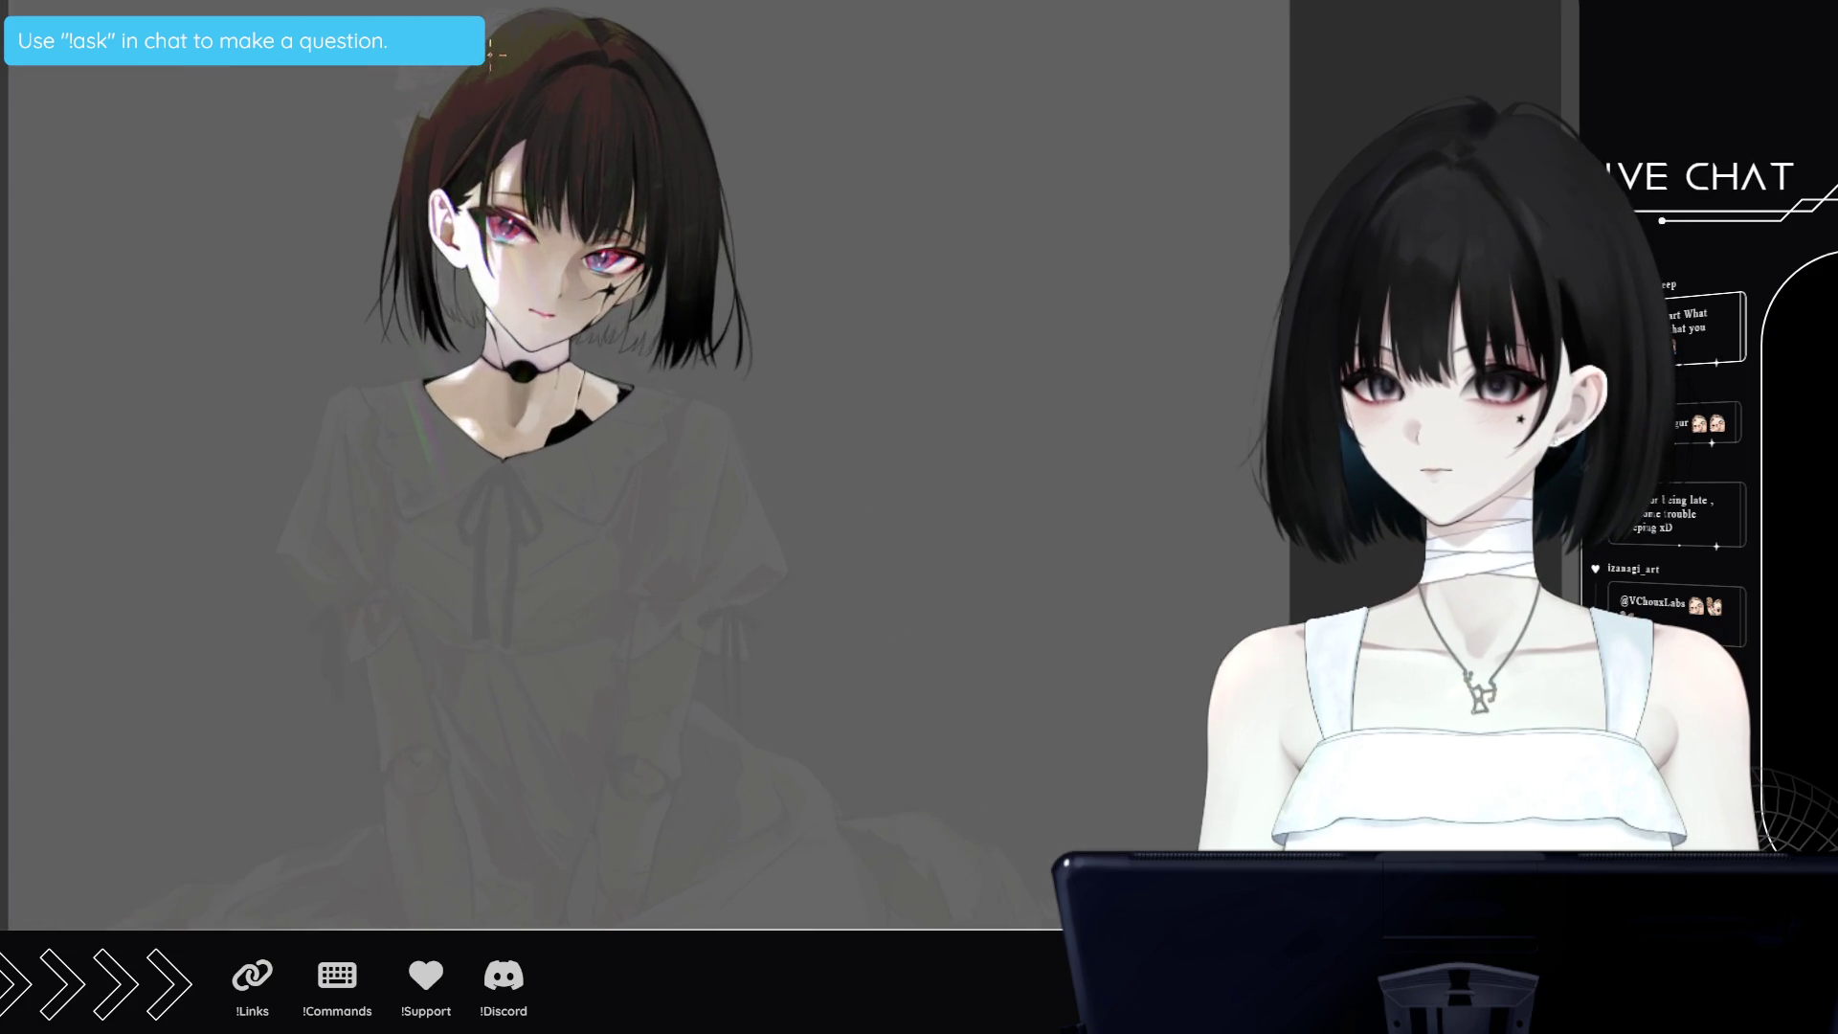
pyautogui.scroll(2, 508, 76)
pyautogui.scroll(2, 508, 76)
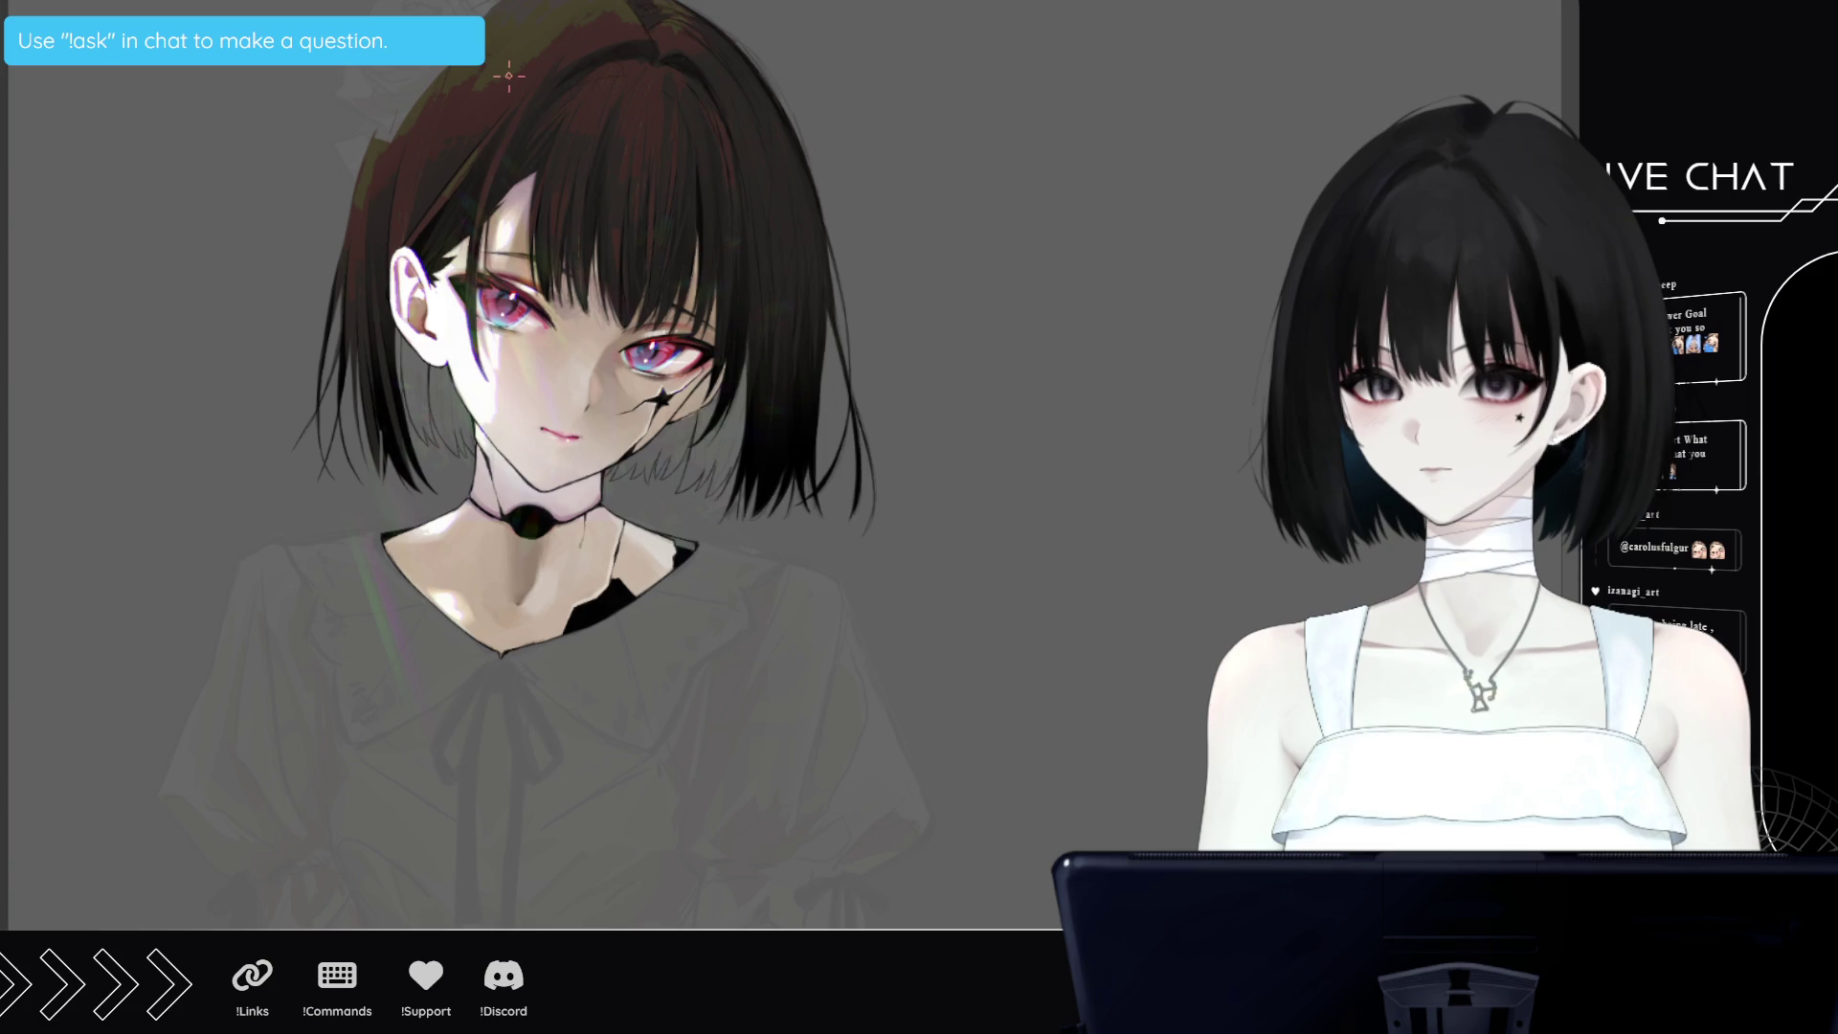
pyautogui.scroll(-2, 508, 76)
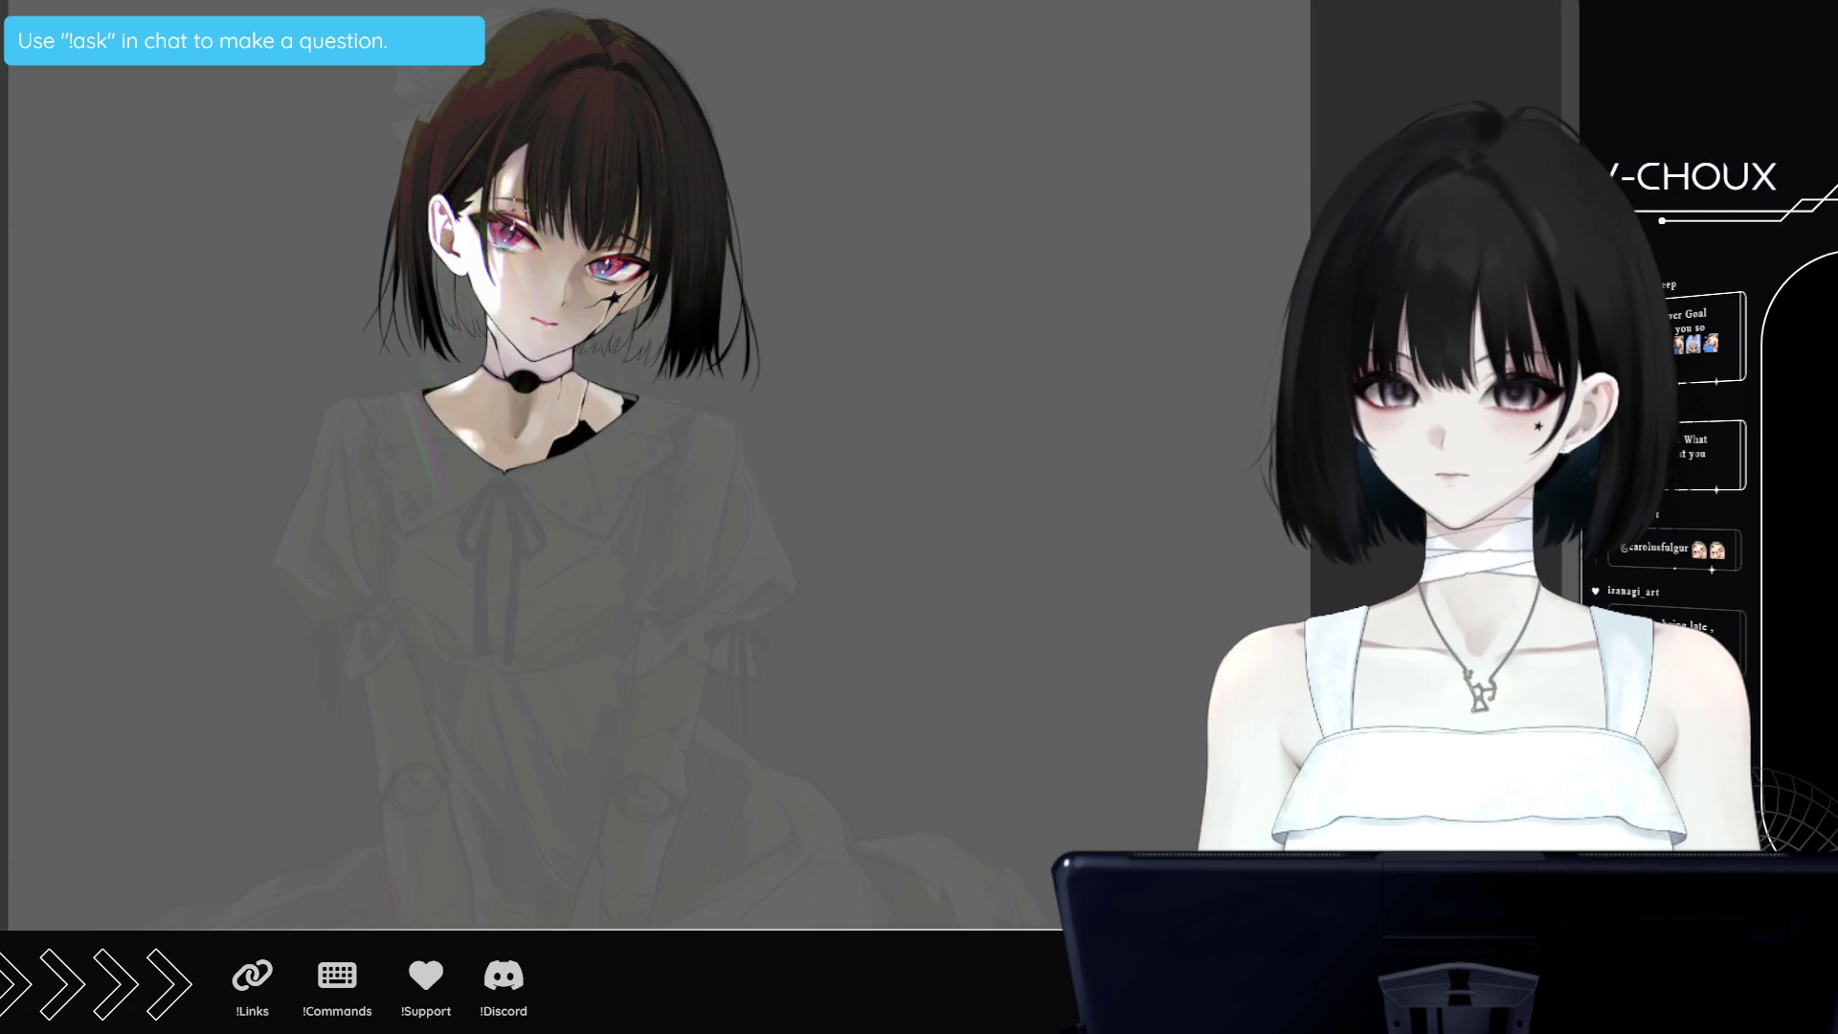
pyautogui.scroll(-2, 508, 212)
pyautogui.scroll(2, 524, 919)
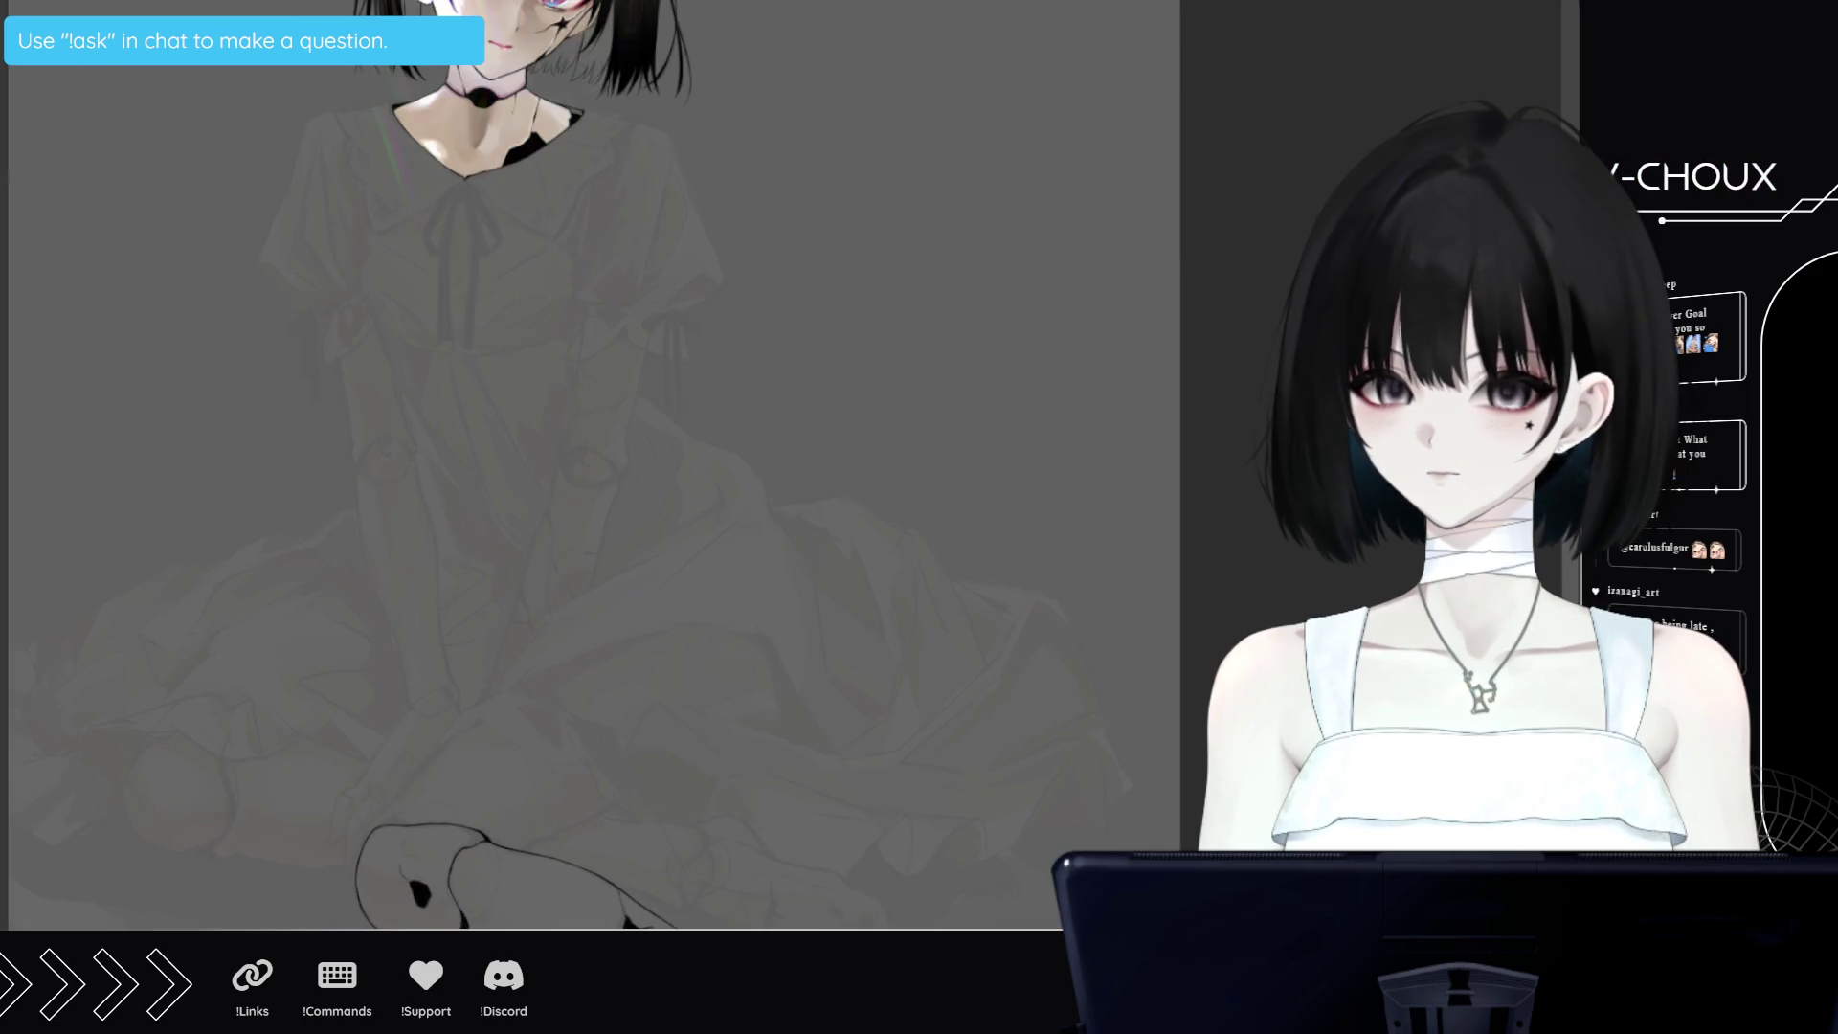
pyautogui.scroll(2, 525, 919)
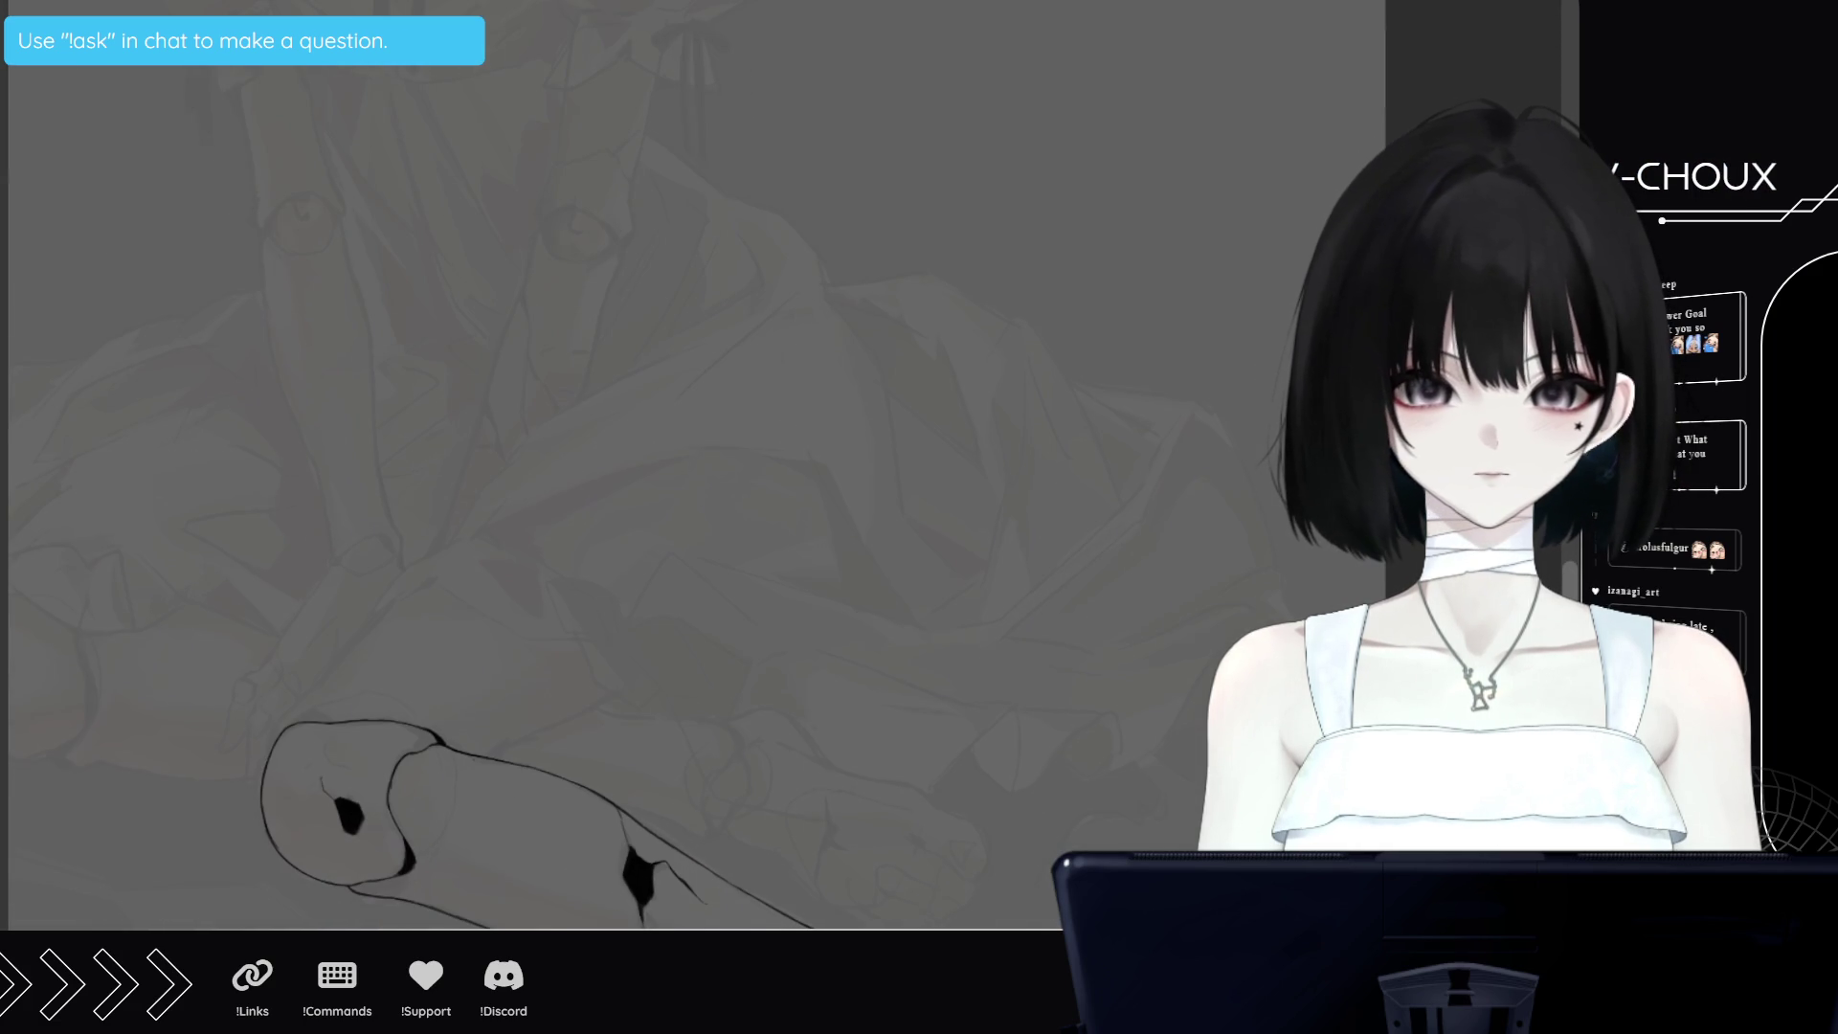
pyautogui.scroll(-3, 670, 622)
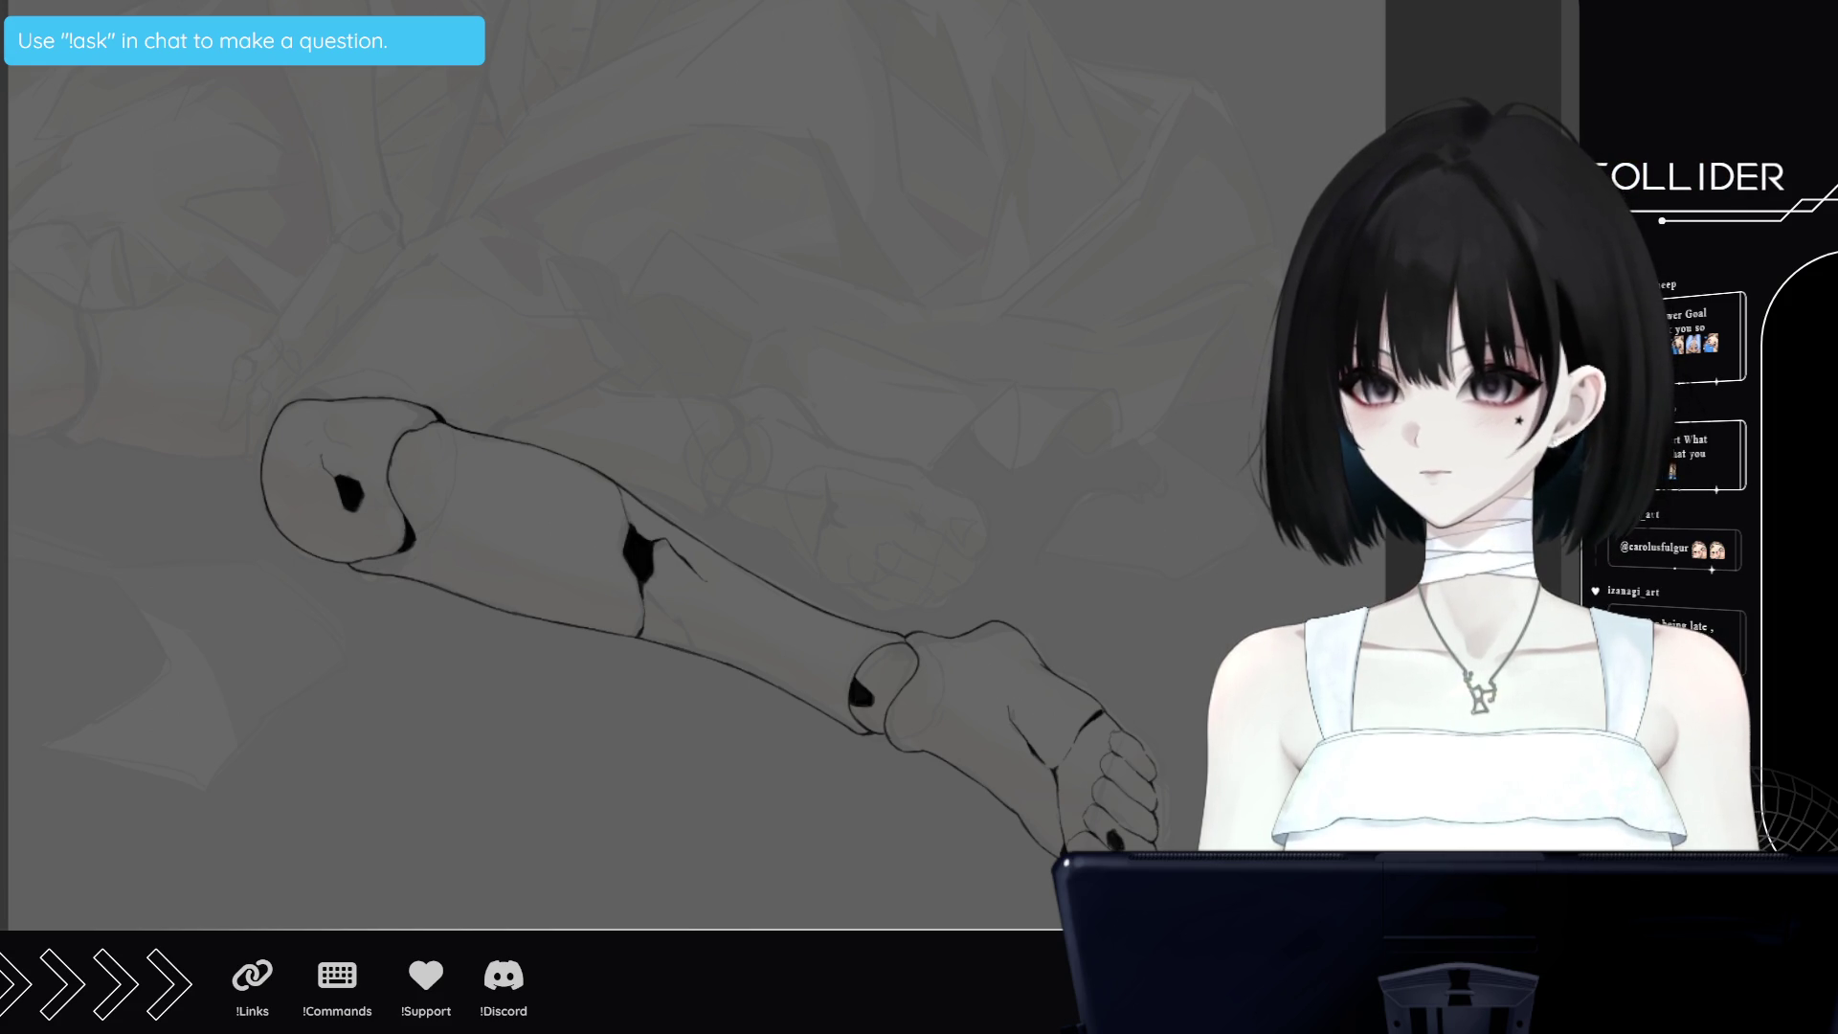
# Rotate the leg upright and block red fill onto the leg's shaft and ankle joint
pyautogui.press('r')
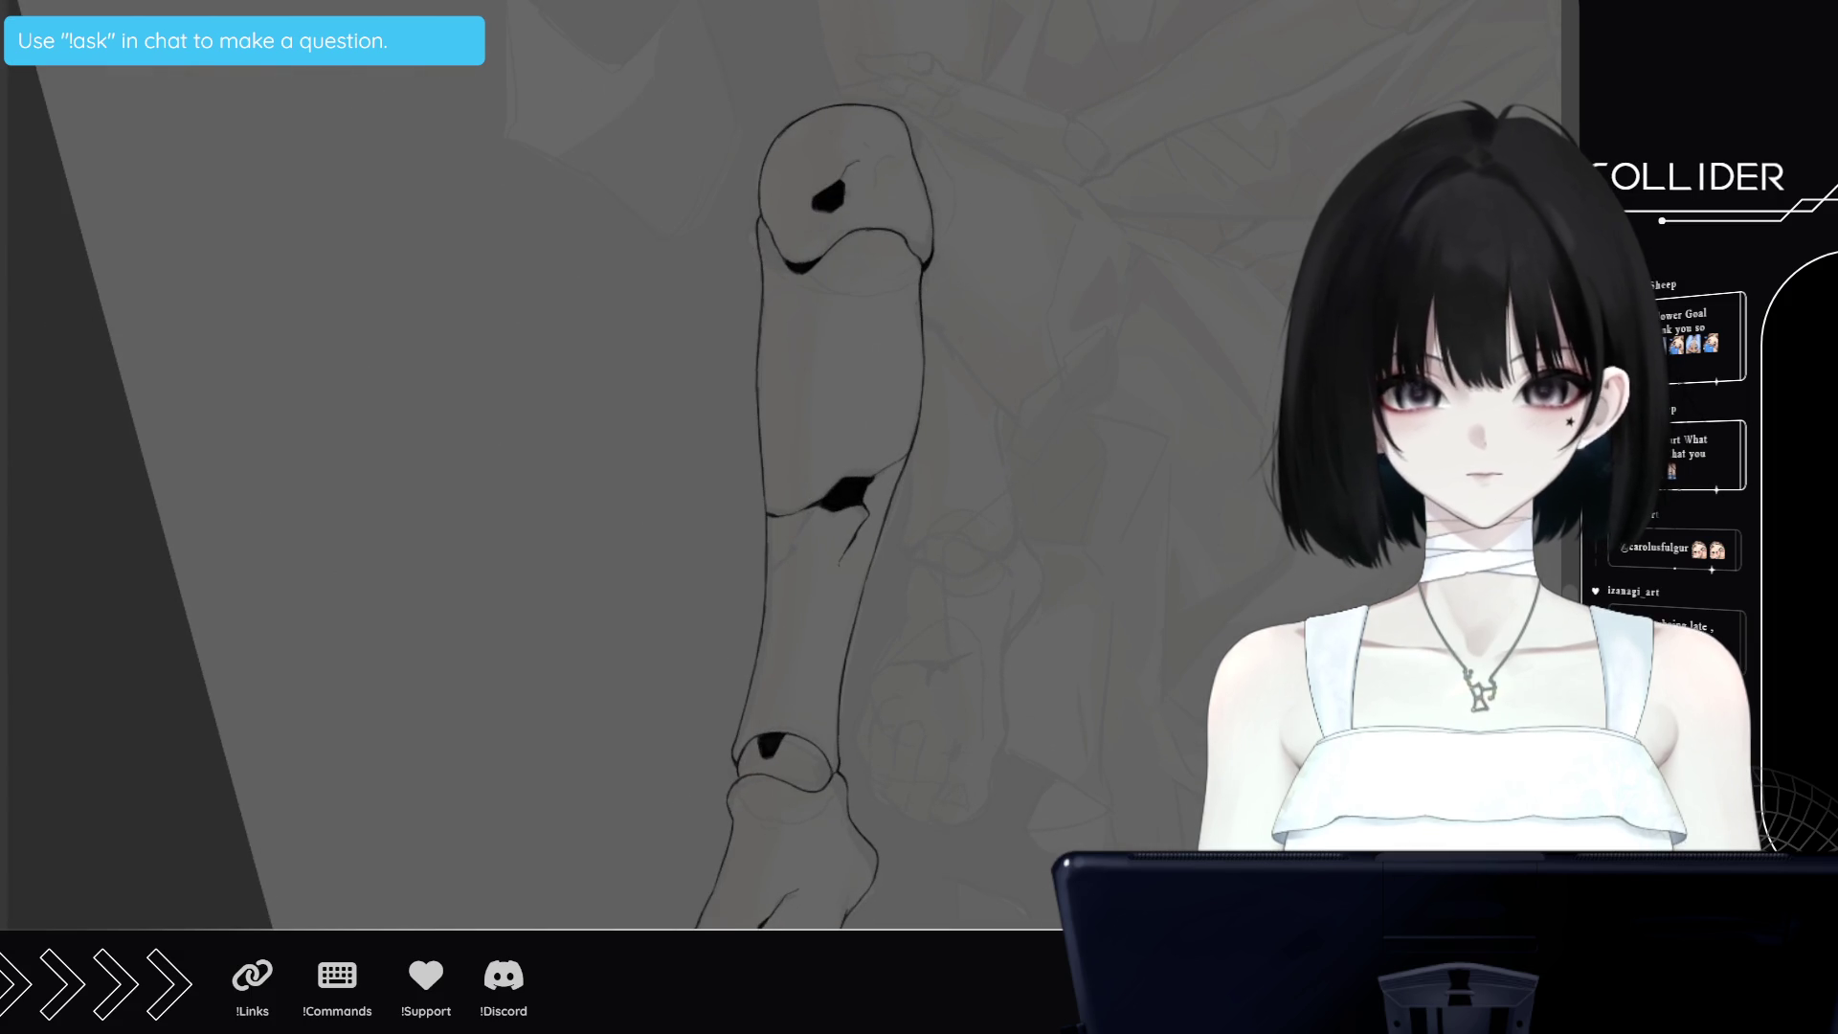
pyautogui.moveTo(829, 402); pyautogui.dragTo(867, 416)
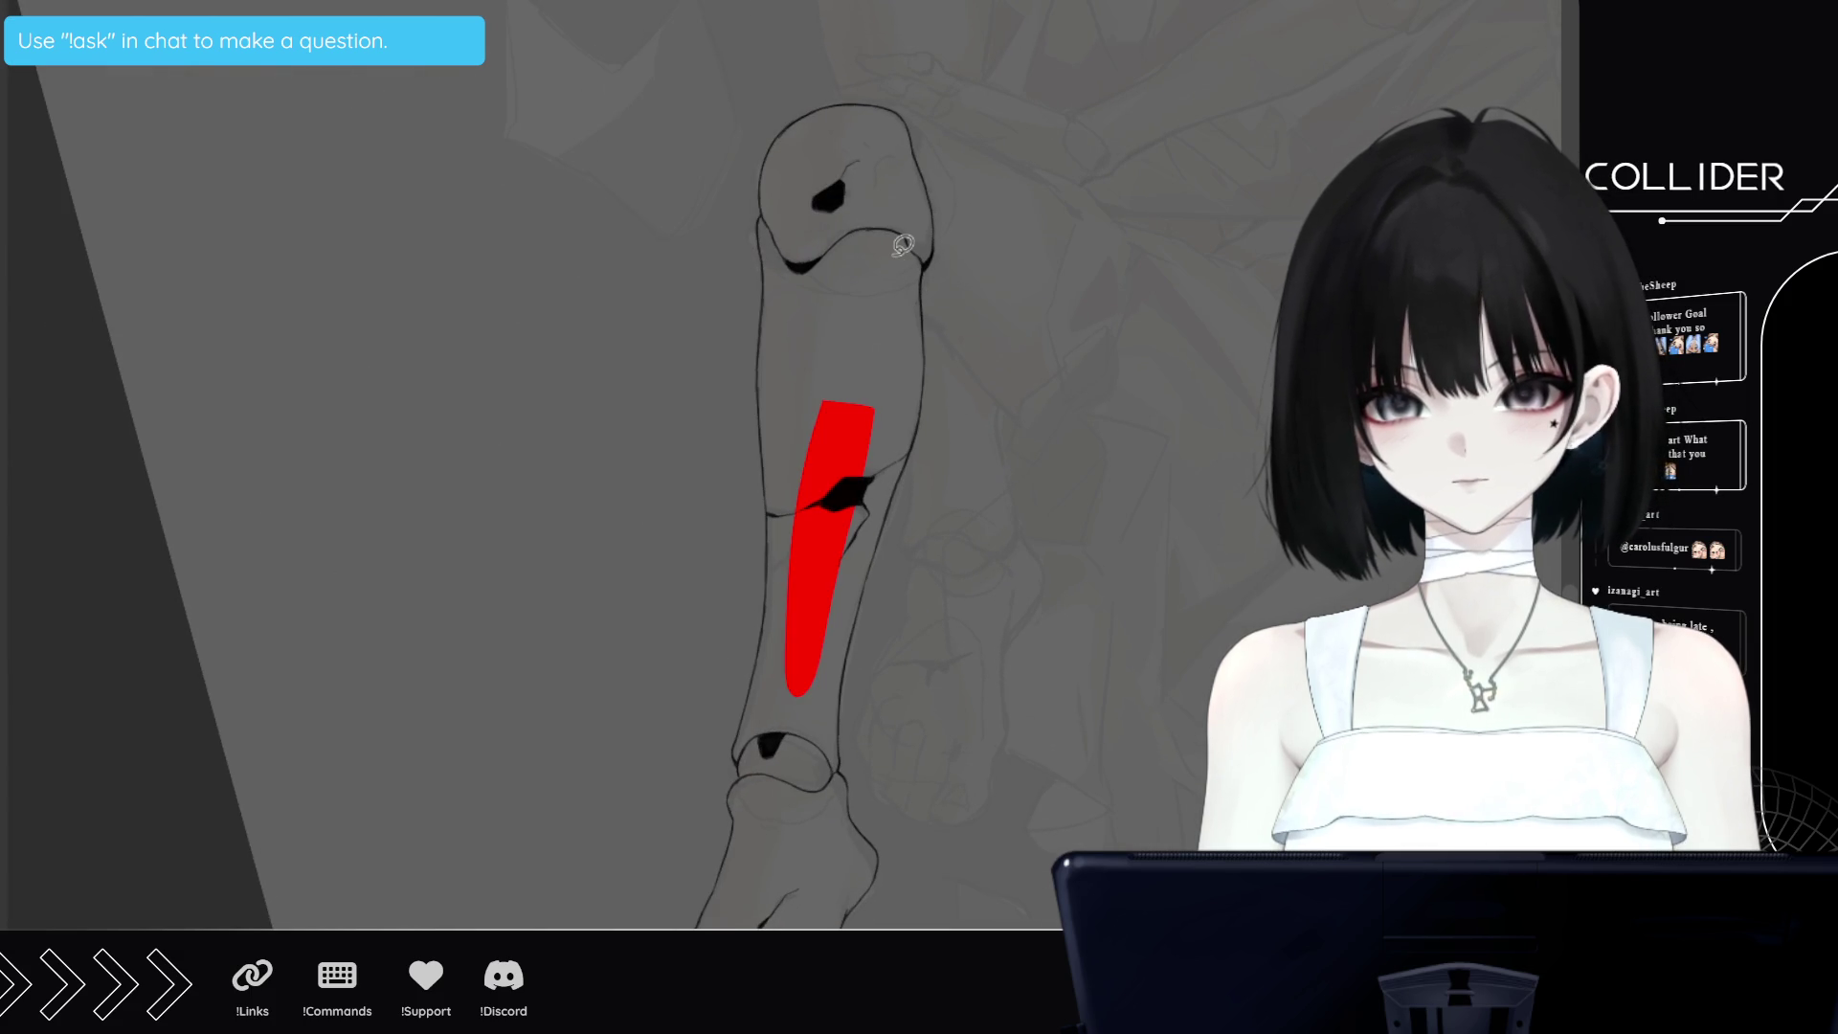
pyautogui.moveTo(772, 718)
pyautogui.mouseDown()
pyautogui.moveTo(757, 728)
pyautogui.moveTo(838, 704)
pyautogui.moveTo(838, 866)
pyautogui.mouseUp()
pyautogui.scroll(3, 785, 727)
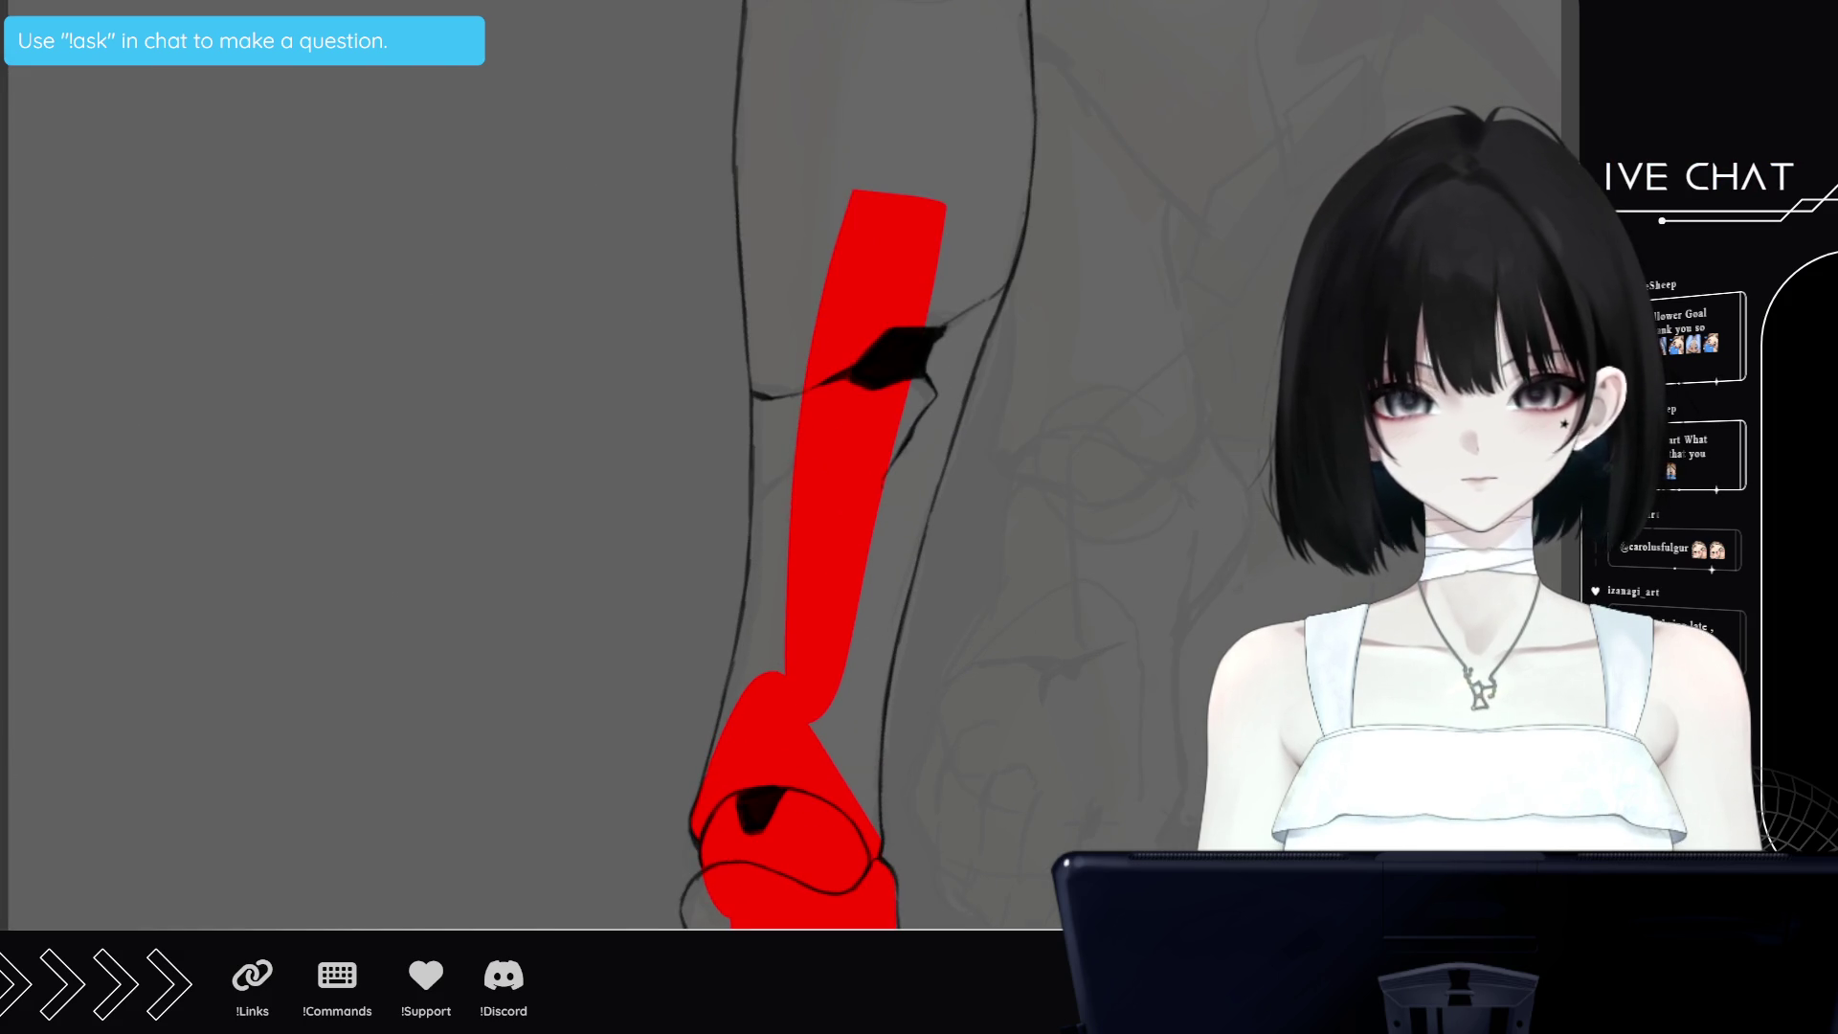
pyautogui.scroll(-5, 570, 667)
pyautogui.scroll(-3, 571, 667)
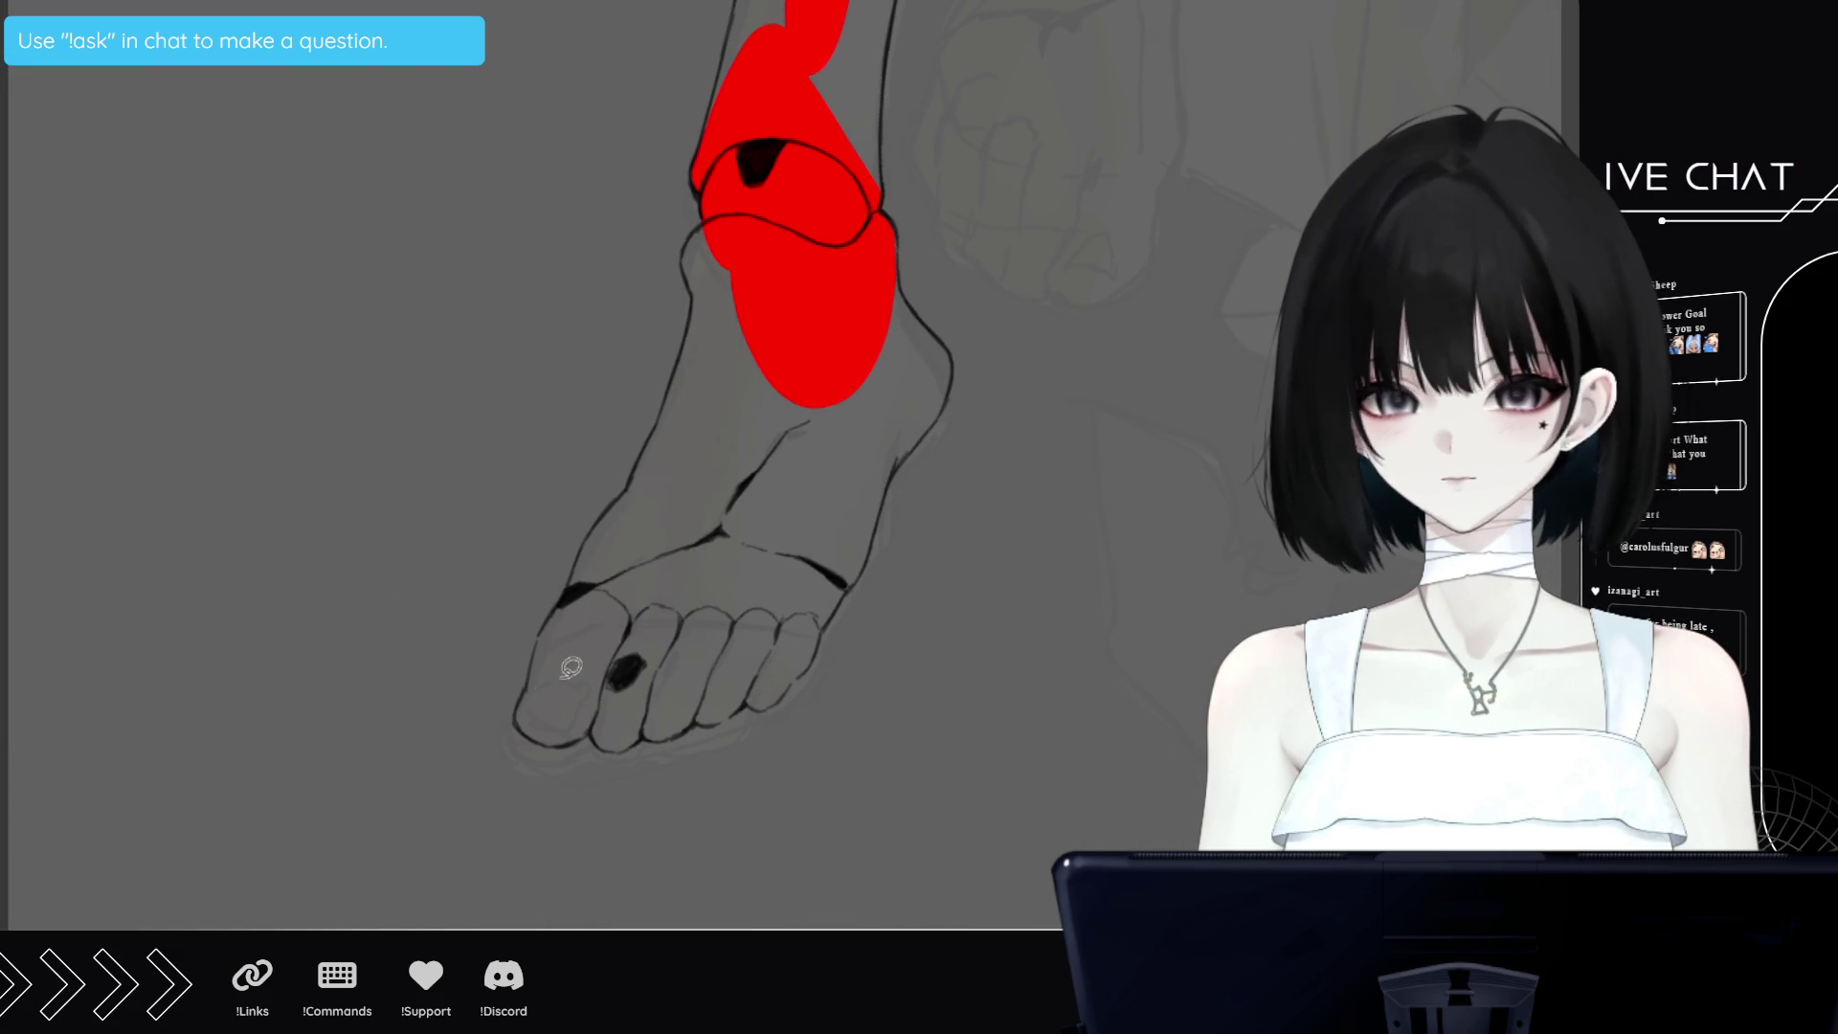
# Fill the big toe, smaller toes, instep, foot edge and ankle sides with red
pyautogui.moveTo(517, 720); pyautogui.dragTo(535, 678)
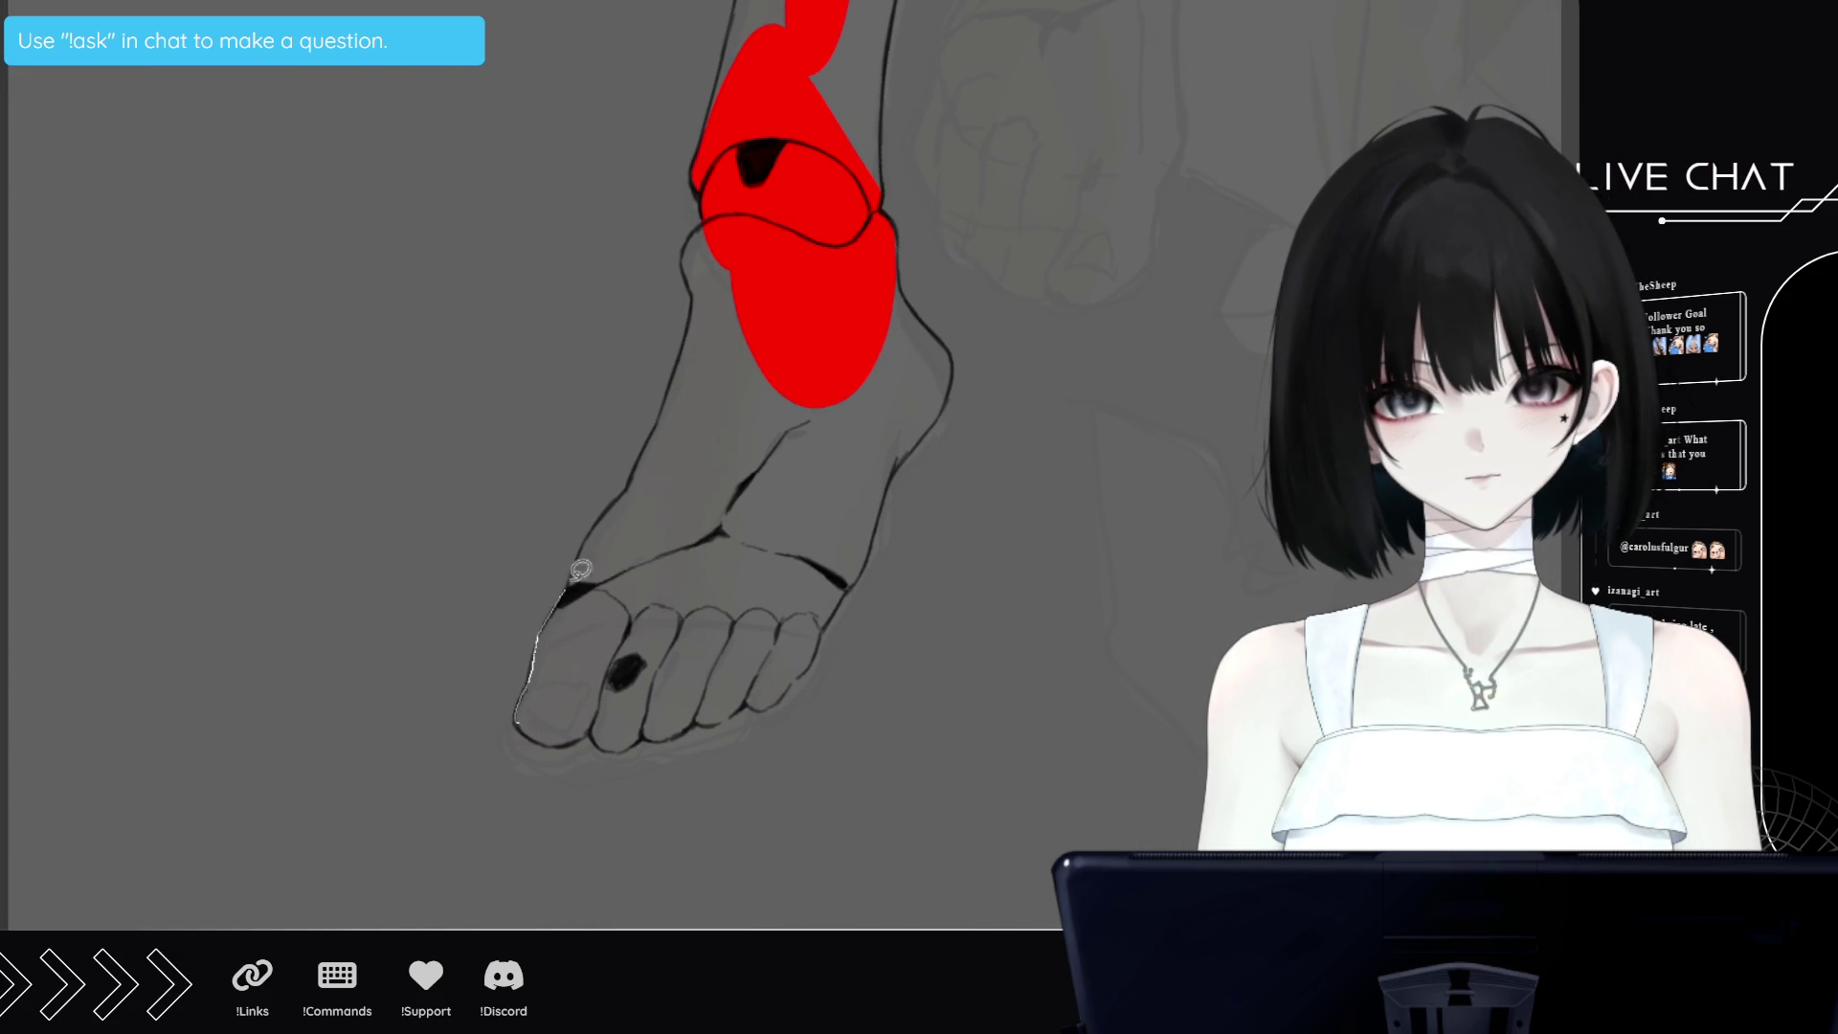
pyautogui.moveTo(581, 570); pyautogui.dragTo(589, 670)
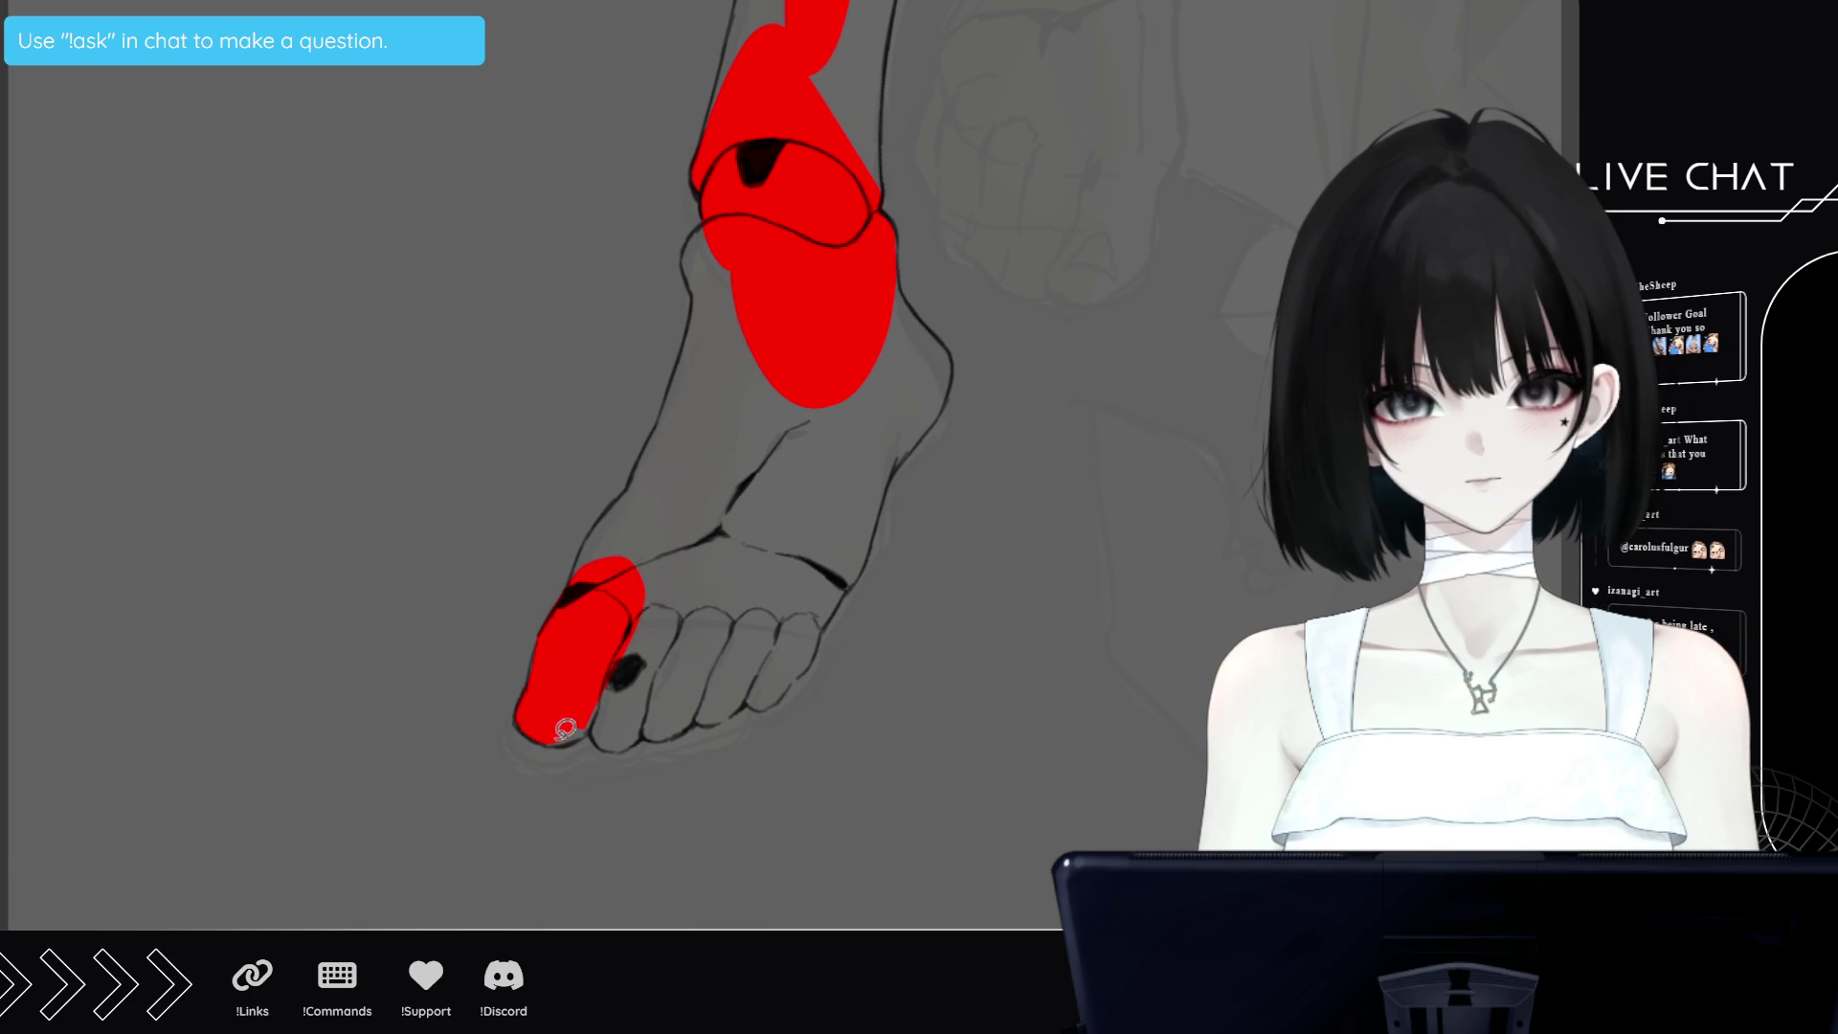
pyautogui.moveTo(555, 733)
pyautogui.mouseDown()
pyautogui.moveTo(603, 708)
pyautogui.moveTo(593, 732)
pyautogui.moveTo(702, 711)
pyautogui.moveTo(821, 644)
pyautogui.mouseUp()
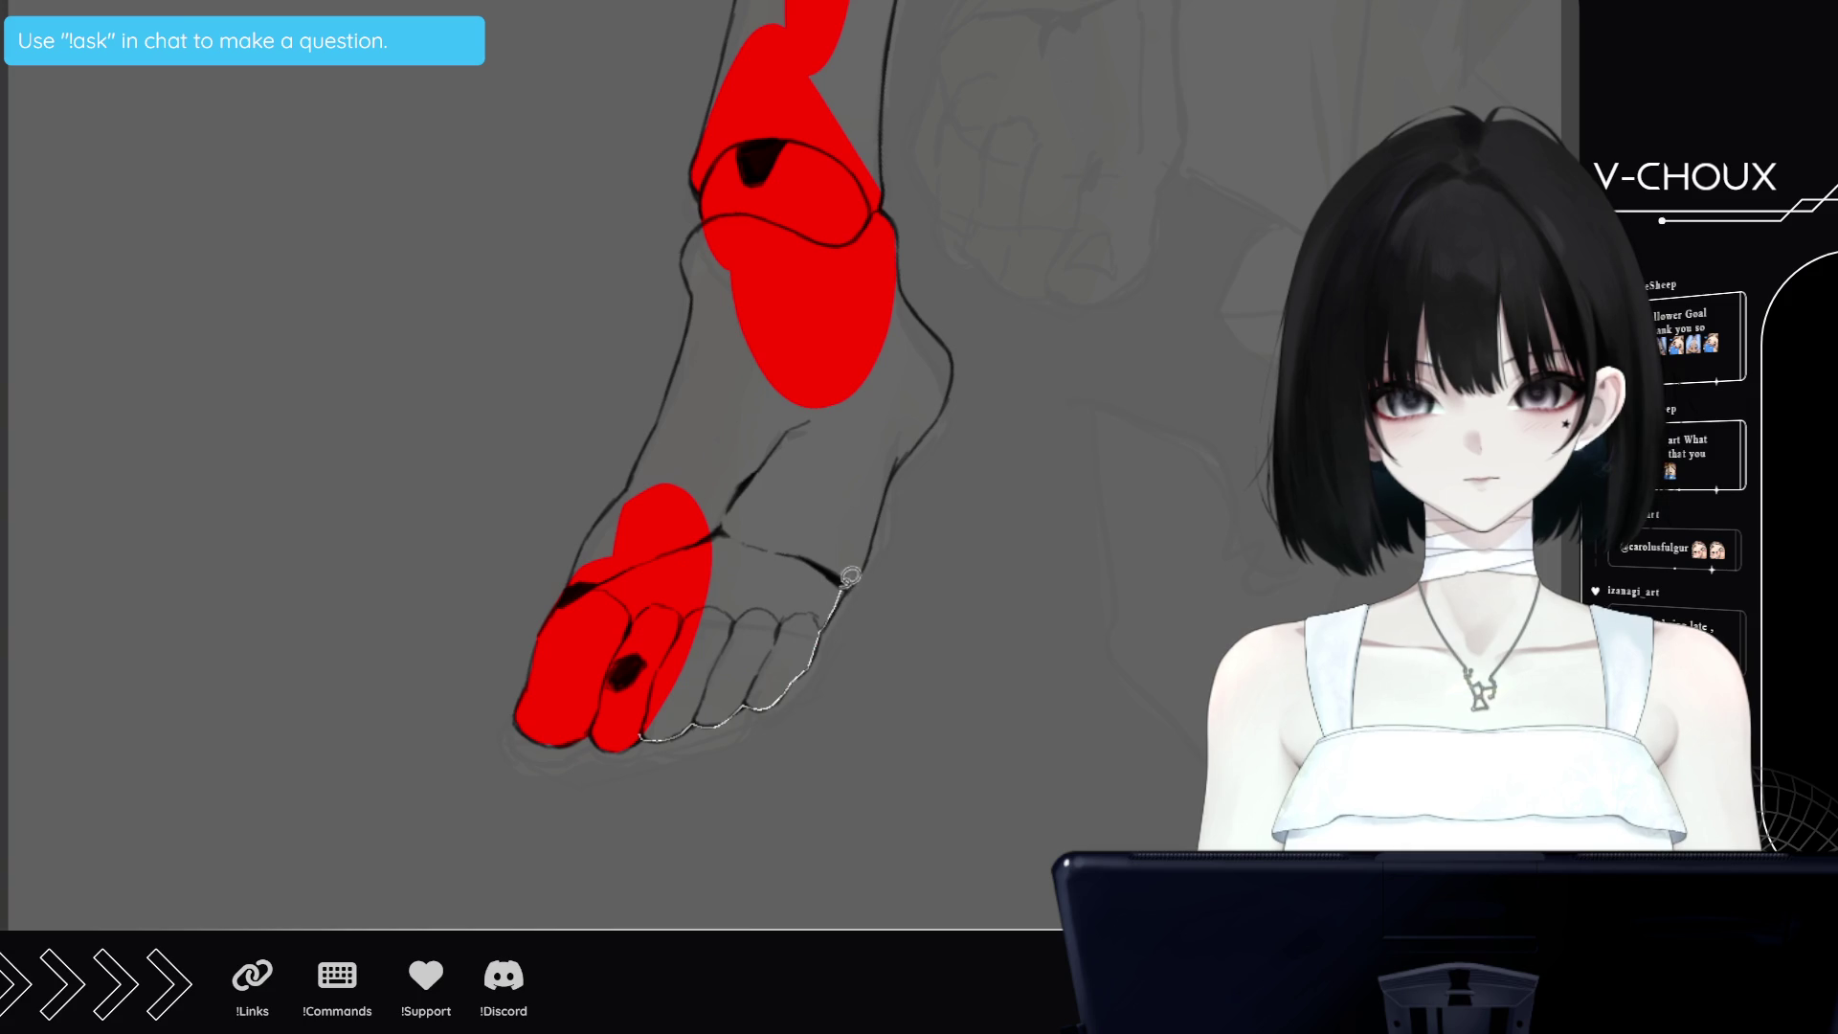
pyautogui.moveTo(850, 575); pyautogui.dragTo(844, 584)
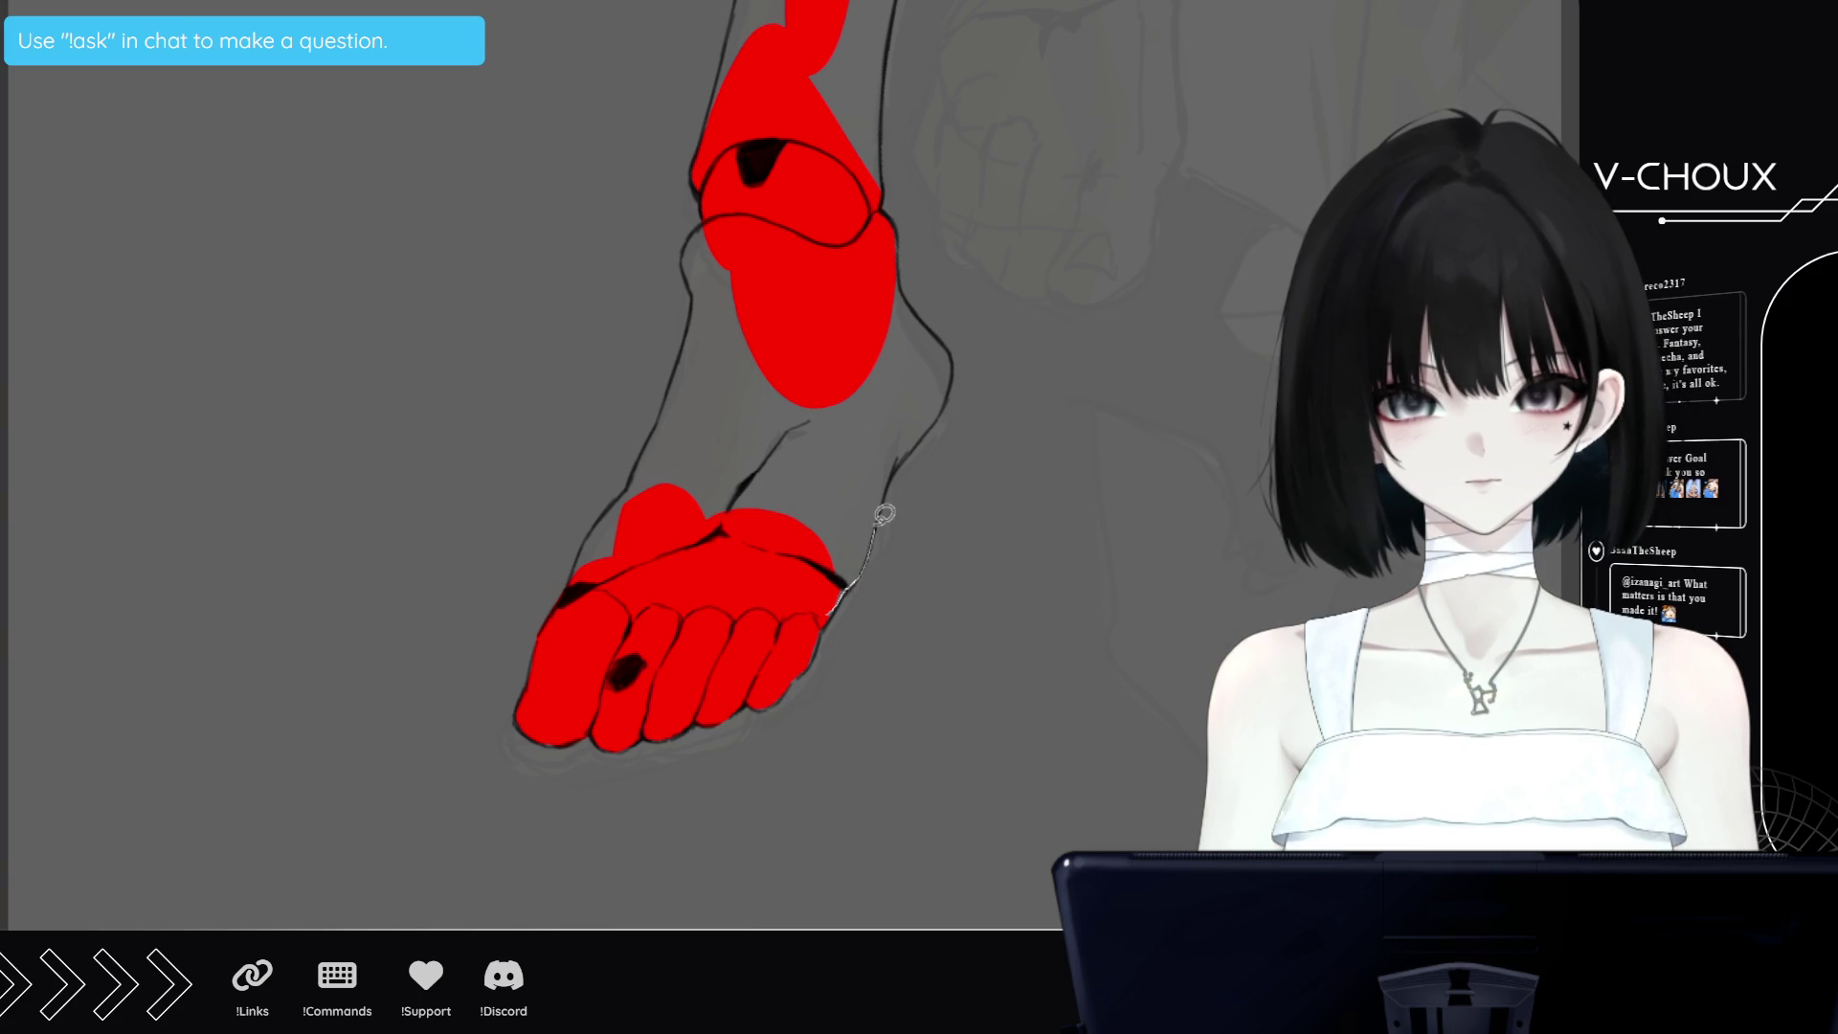
pyautogui.moveTo(884, 514); pyautogui.dragTo(668, 595)
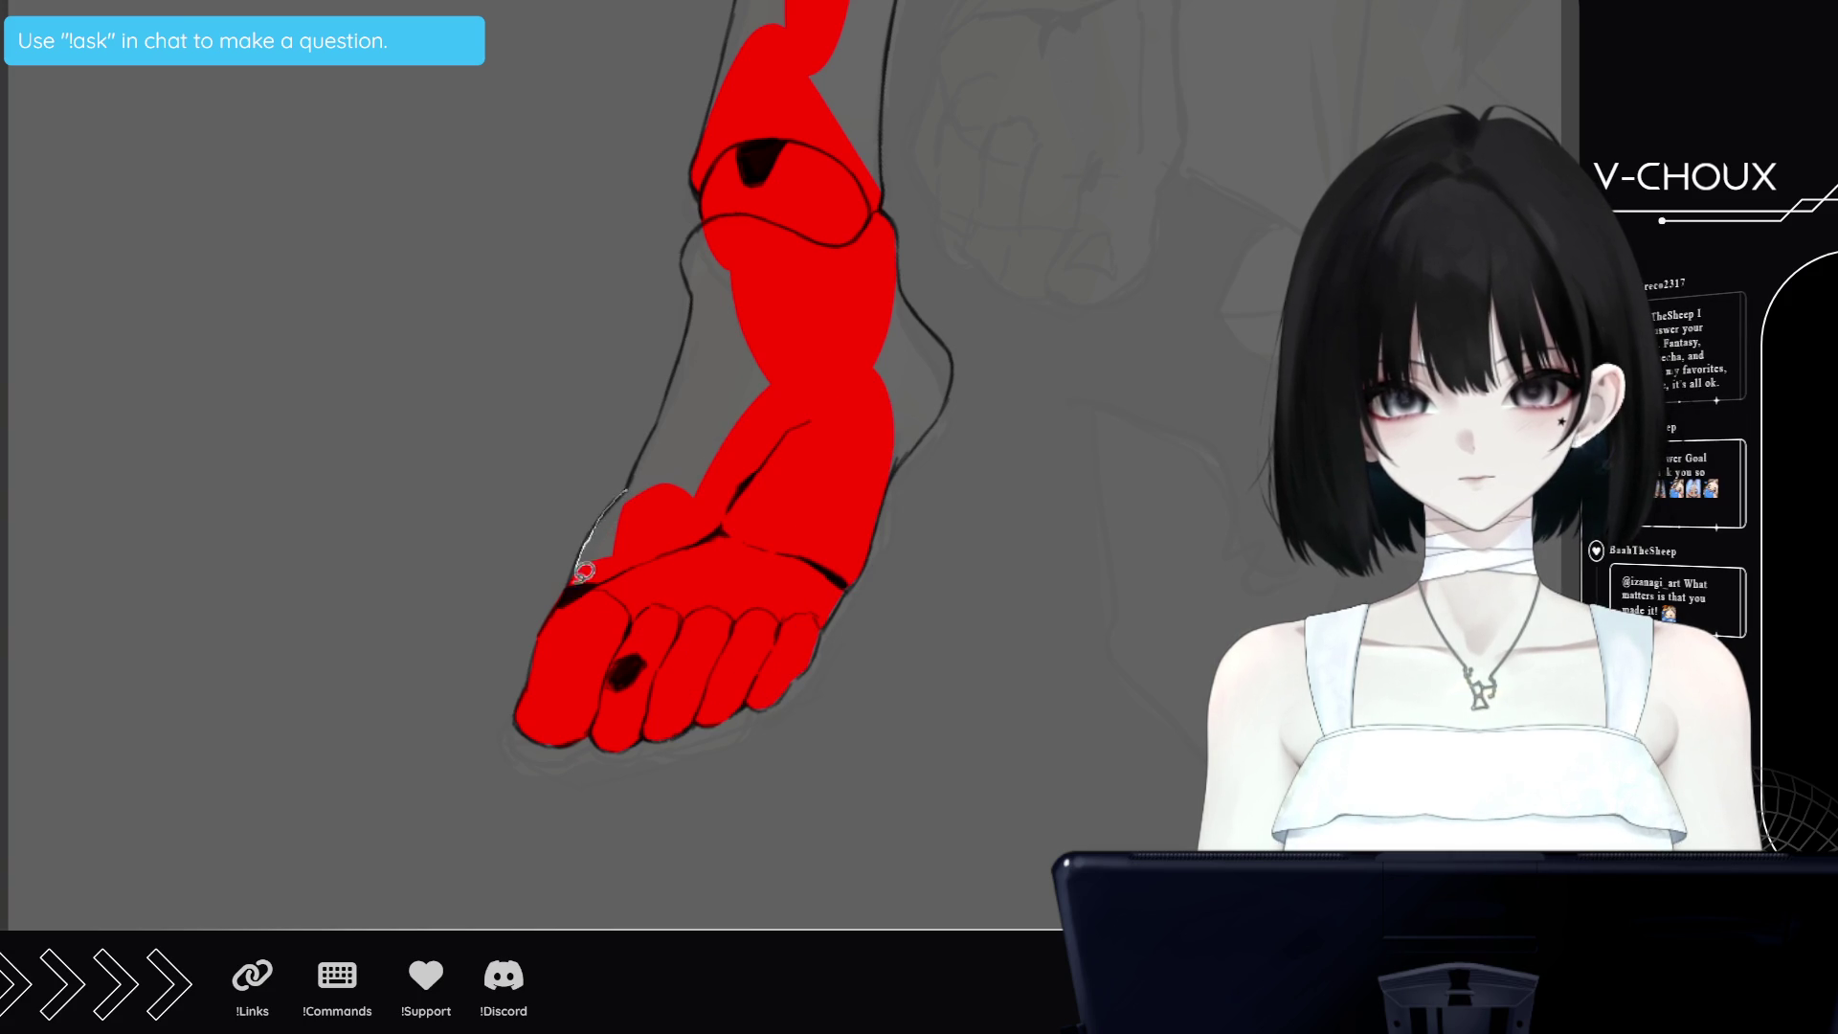
pyautogui.moveTo(584, 571); pyautogui.dragTo(723, 485)
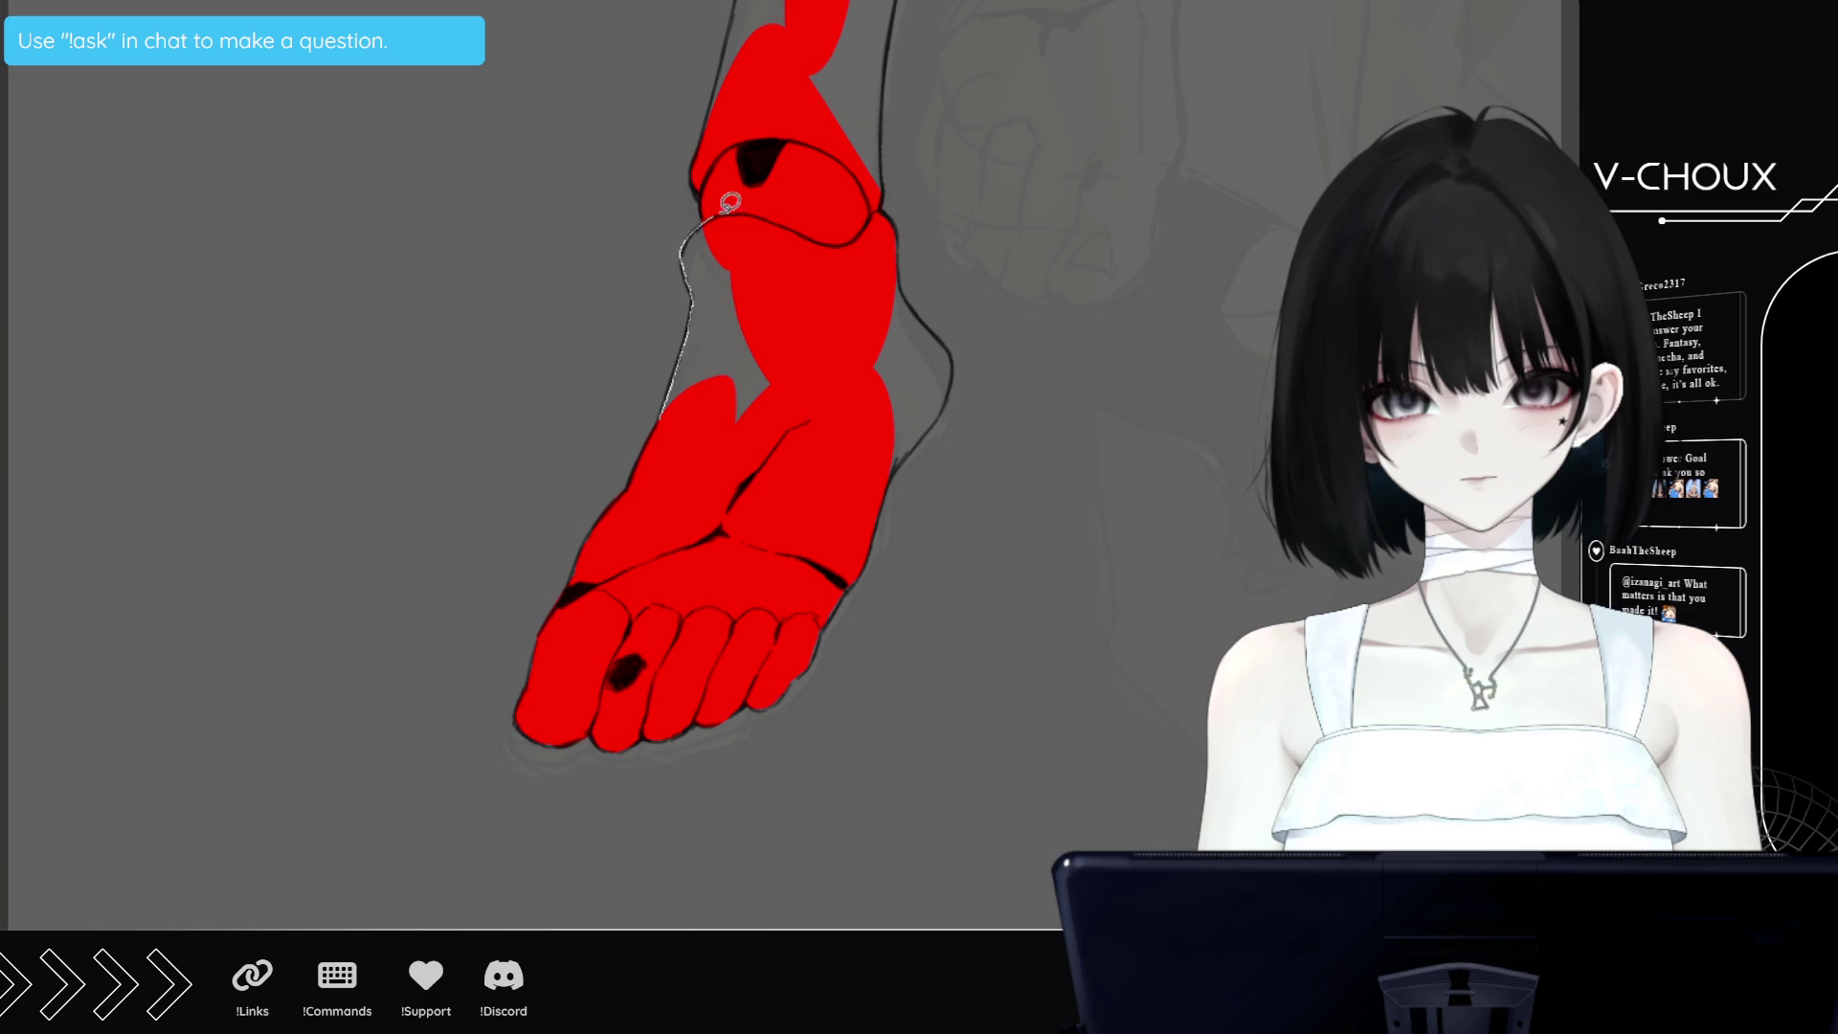
pyautogui.moveTo(729, 202); pyautogui.dragTo(737, 213)
pyautogui.moveTo(896, 261)
pyautogui.mouseDown()
pyautogui.moveTo(916, 297)
pyautogui.moveTo(881, 483)
pyautogui.mouseUp()
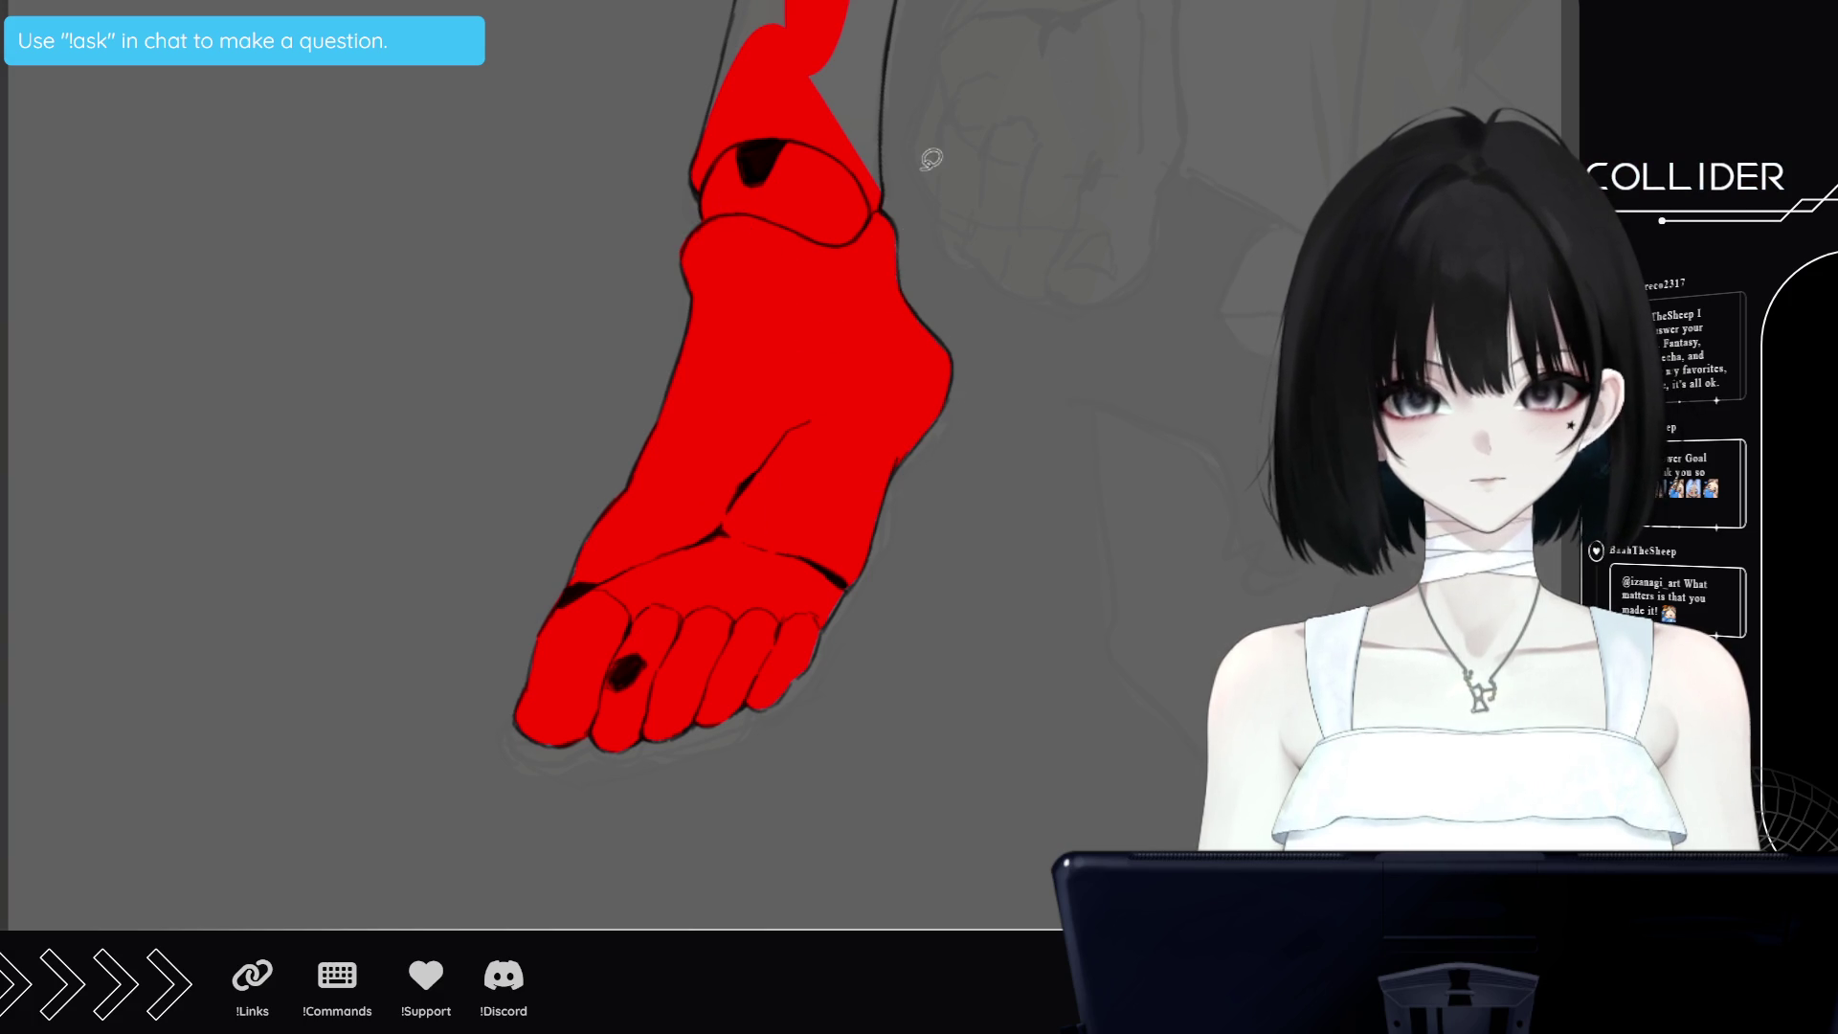
# Extend the red fill across the whole shin, closing gaps along both edges
pyautogui.scroll(5, 735, 684)
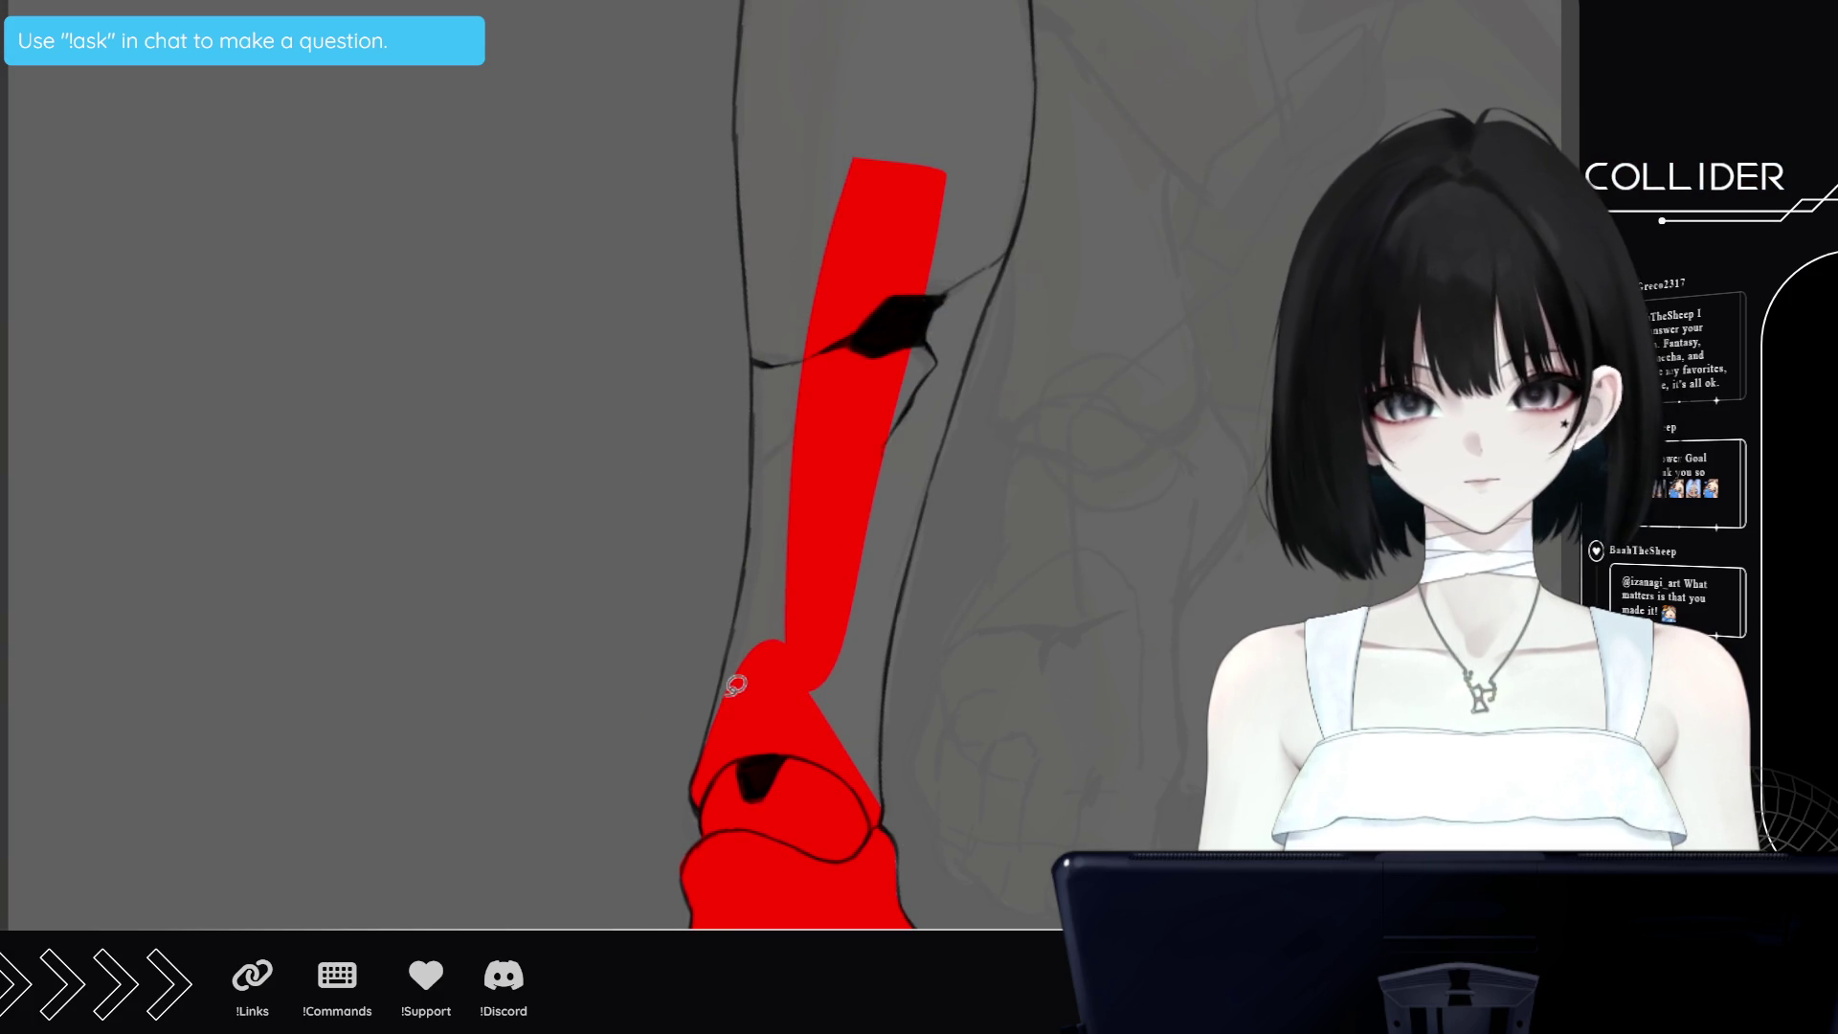
pyautogui.moveTo(735, 685); pyautogui.dragTo(804, 778)
pyautogui.moveTo(897, 647); pyautogui.dragTo(852, 407)
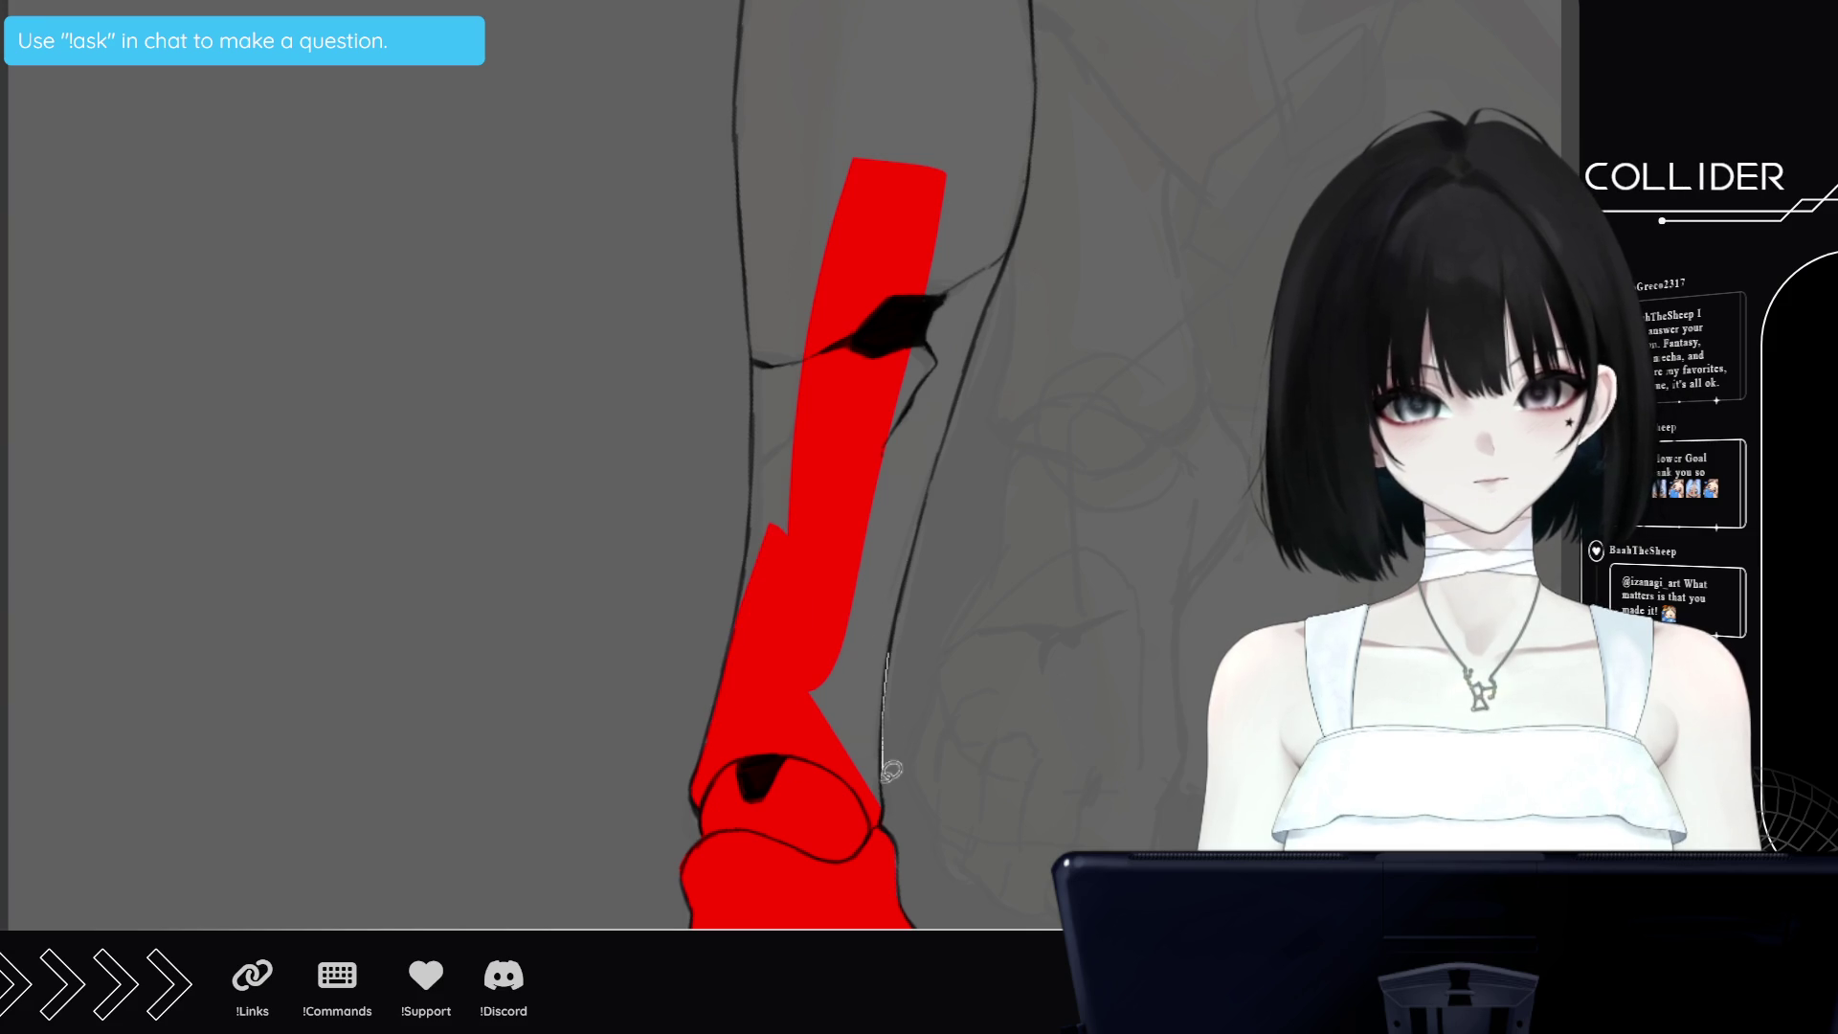
pyautogui.moveTo(751, 560); pyautogui.dragTo(759, 455)
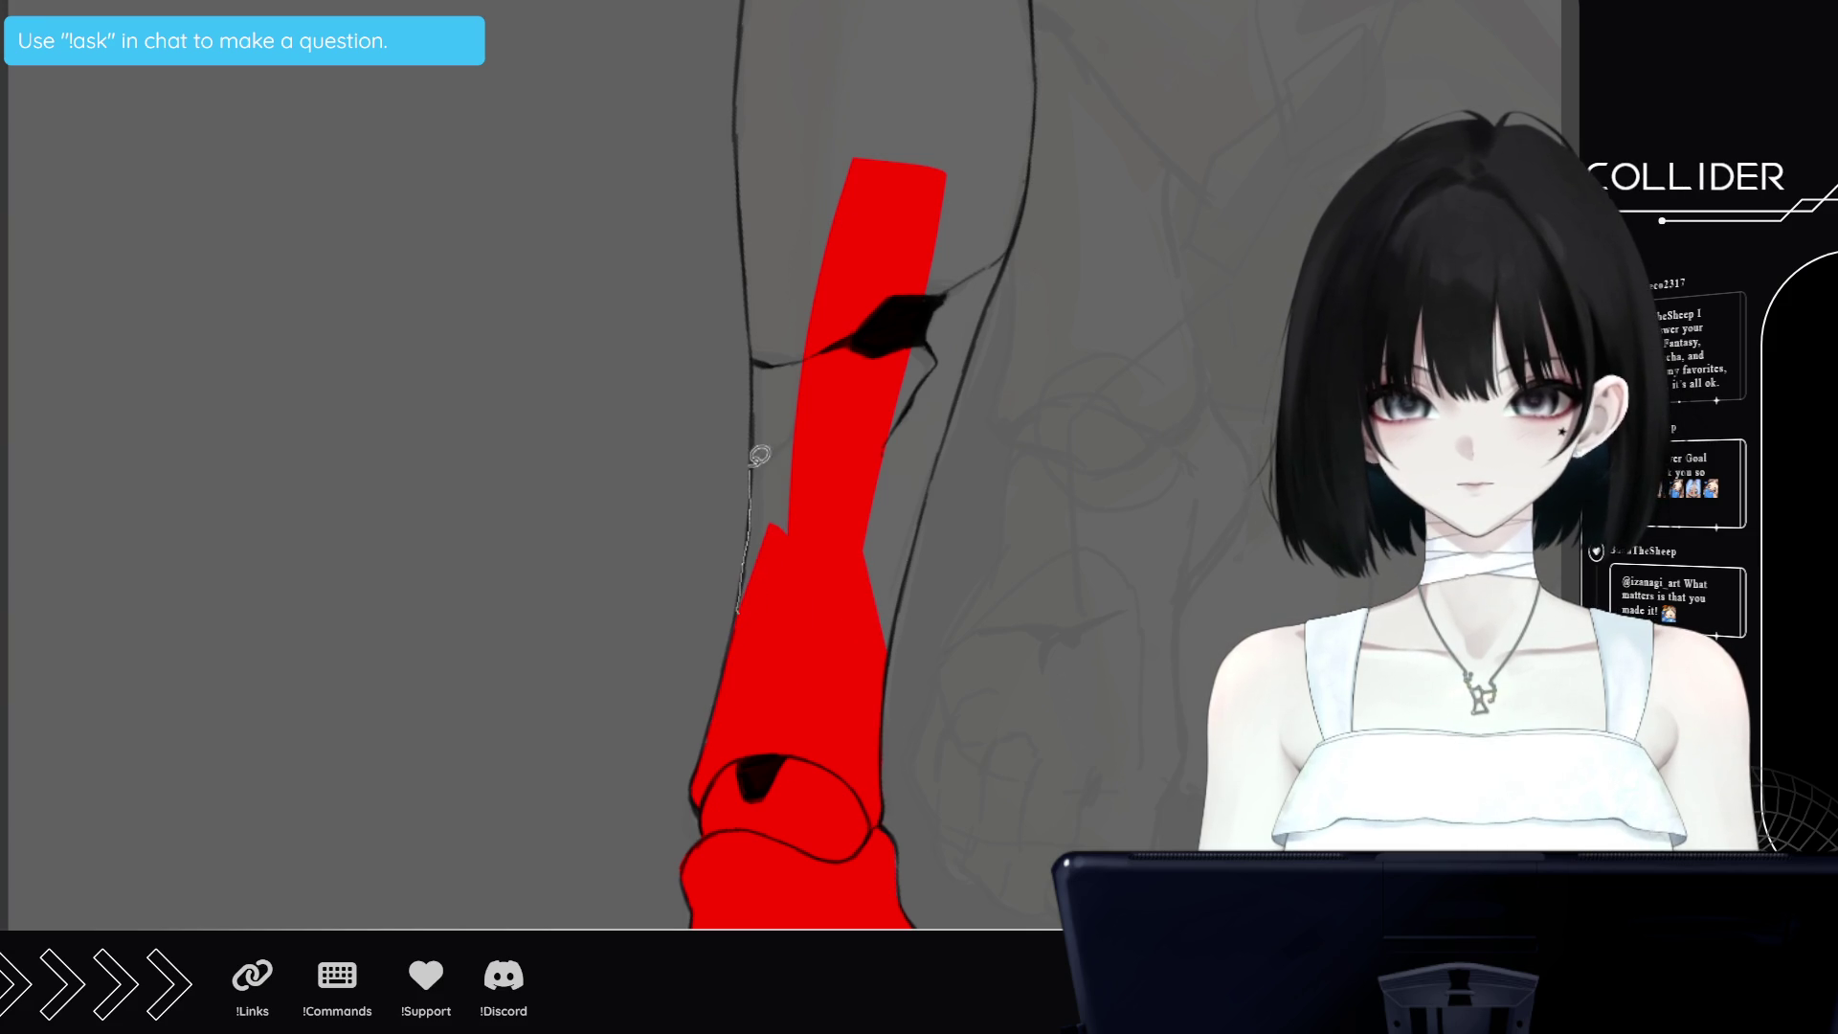
pyautogui.moveTo(768, 332); pyautogui.dragTo(814, 287)
pyautogui.moveTo(1005, 239); pyautogui.dragTo(861, 526)
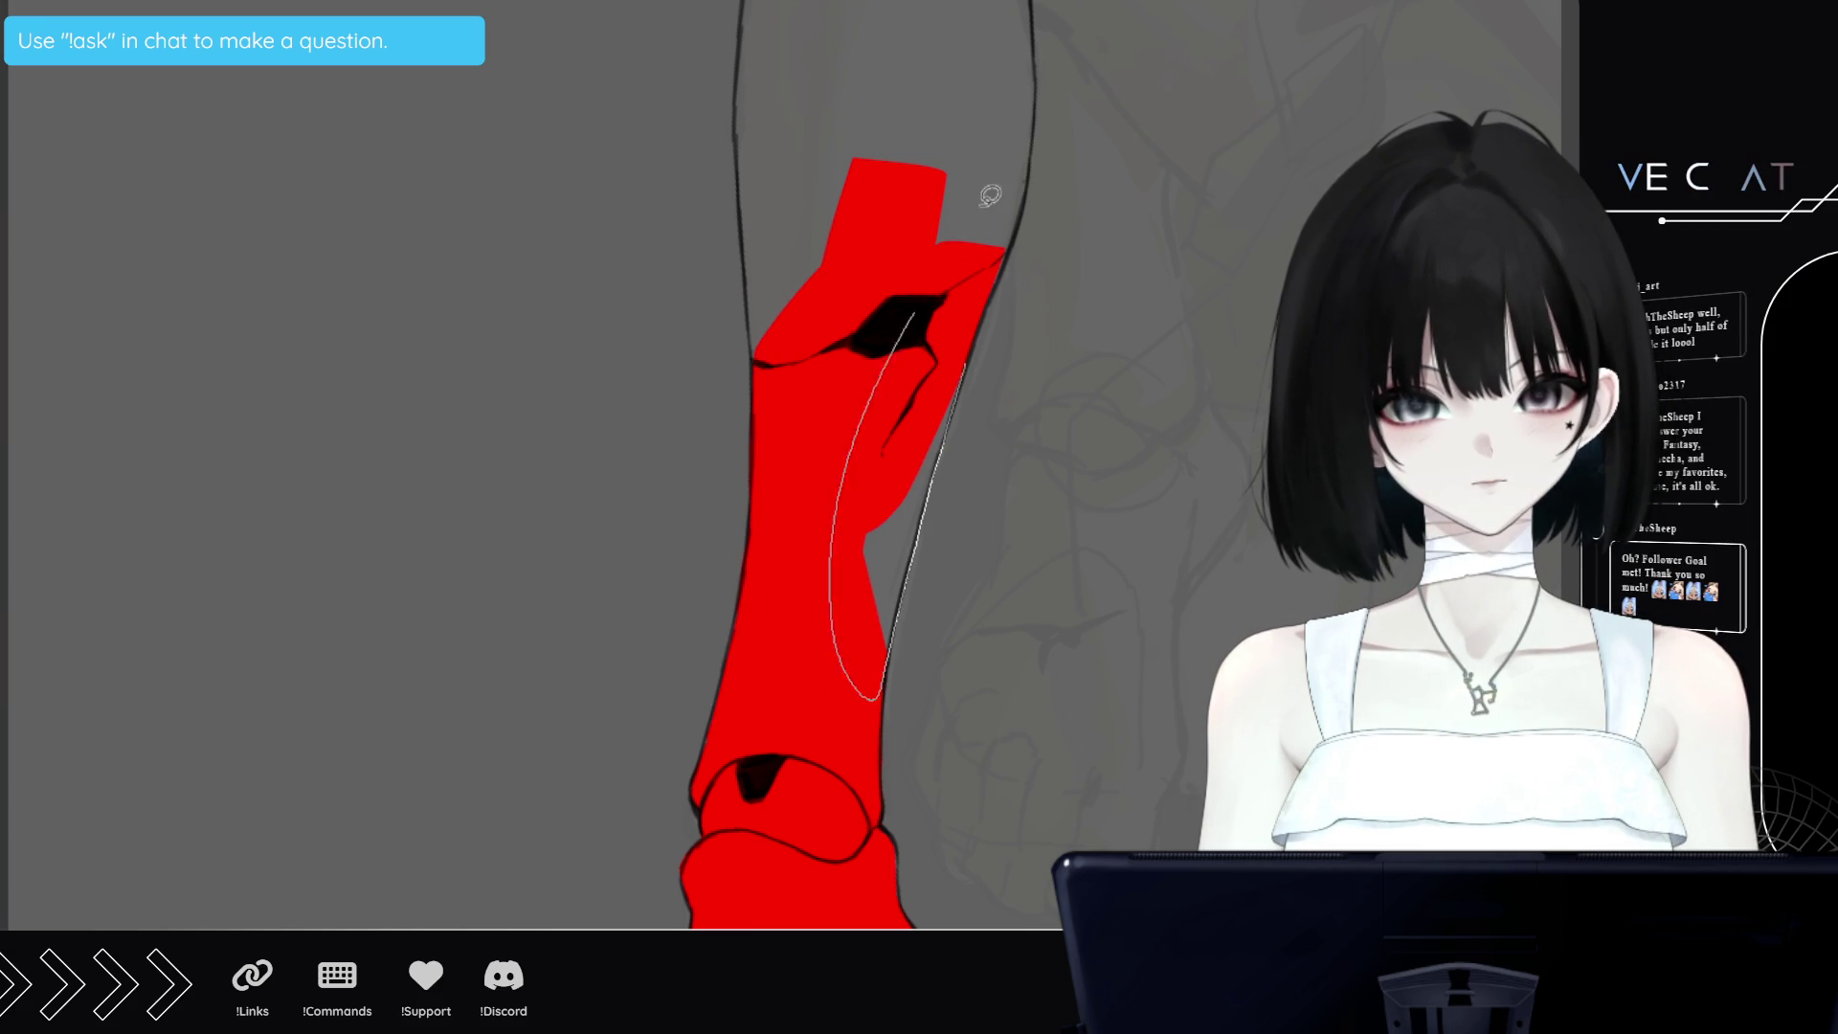
pyautogui.moveTo(966, 373); pyautogui.dragTo(989, 193)
pyautogui.scroll(5, 1041, 540)
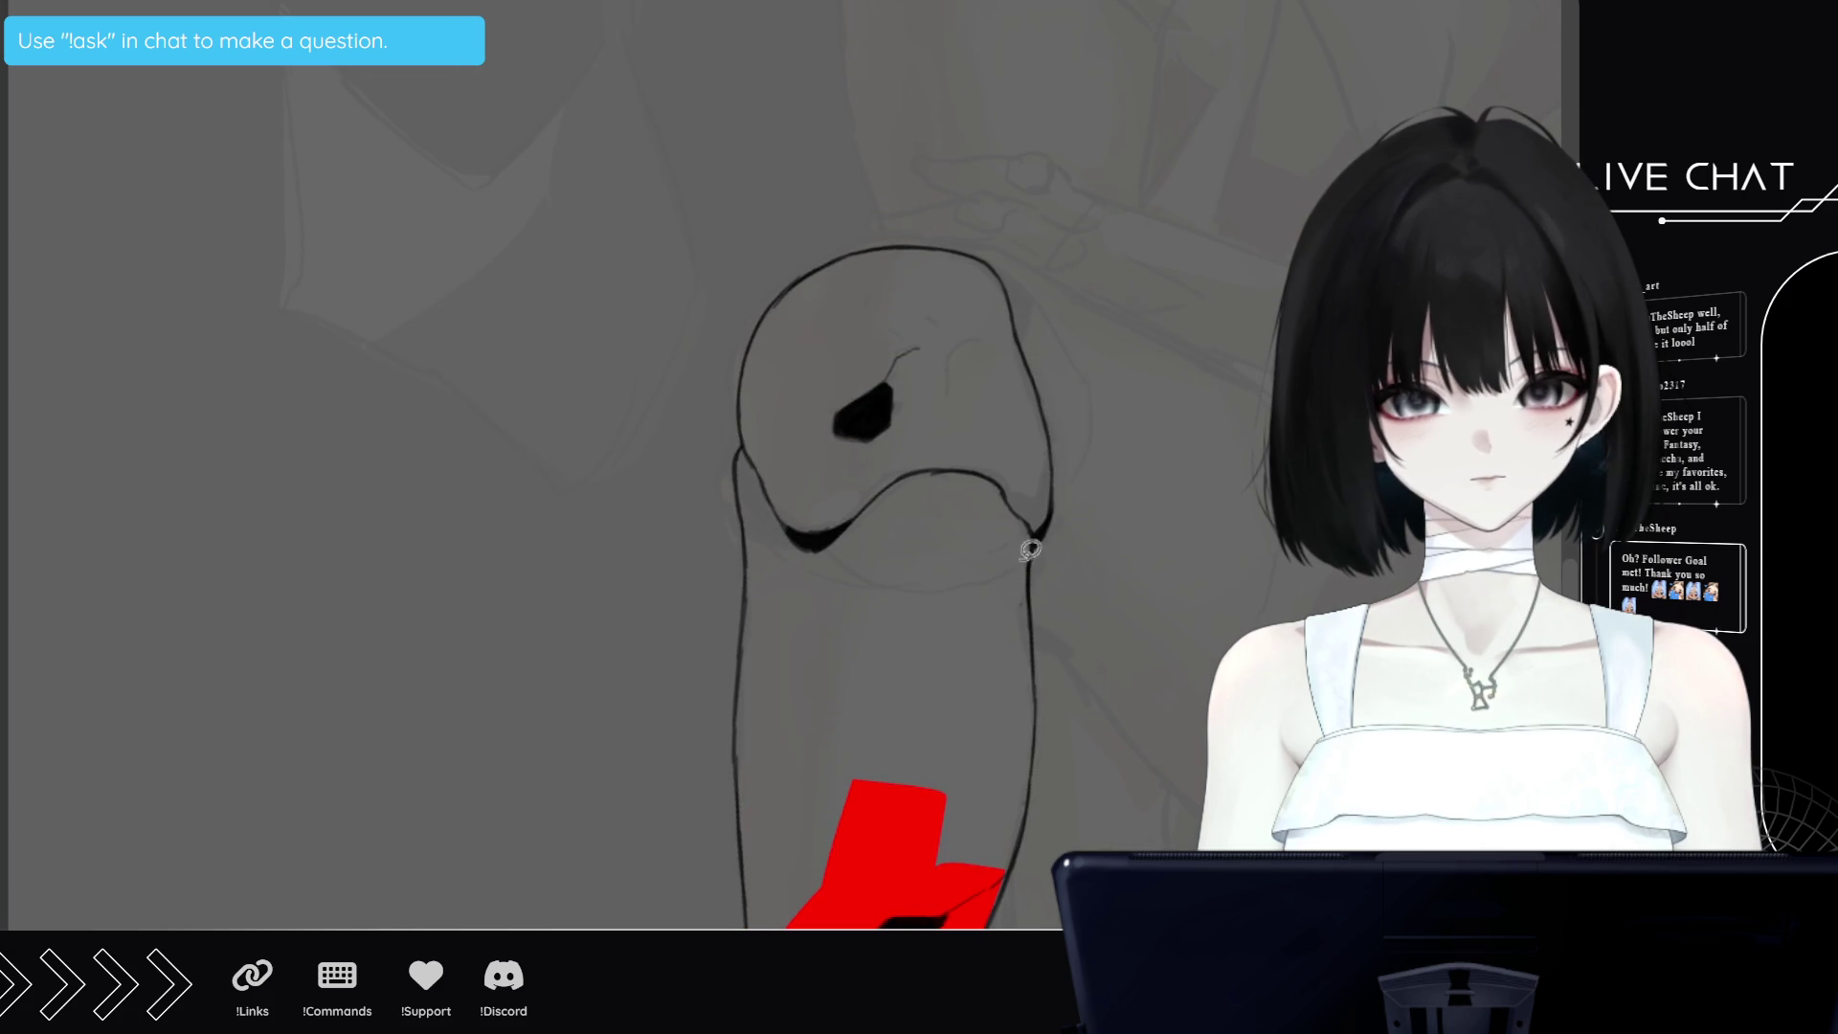
pyautogui.moveTo(1041, 725); pyautogui.dragTo(933, 489)
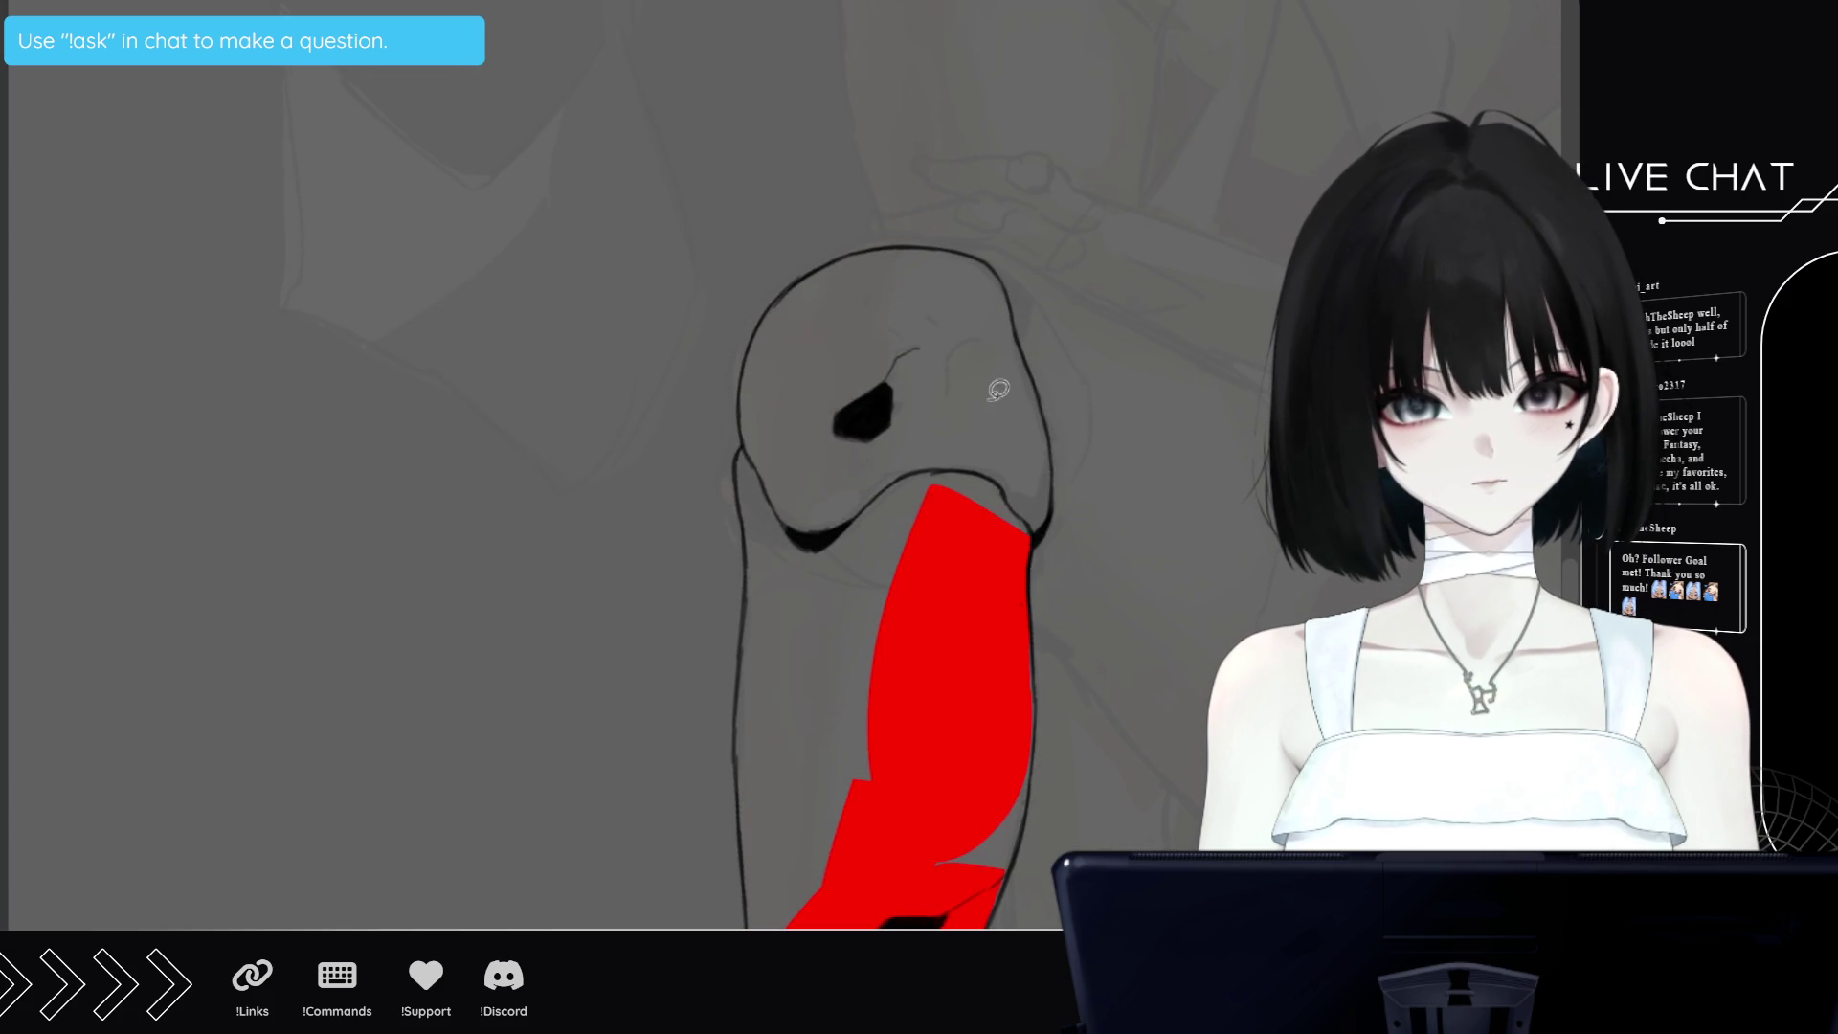
pyautogui.moveTo(1031, 660); pyautogui.dragTo(1042, 722)
pyautogui.moveTo(1031, 822); pyautogui.dragTo(1039, 776)
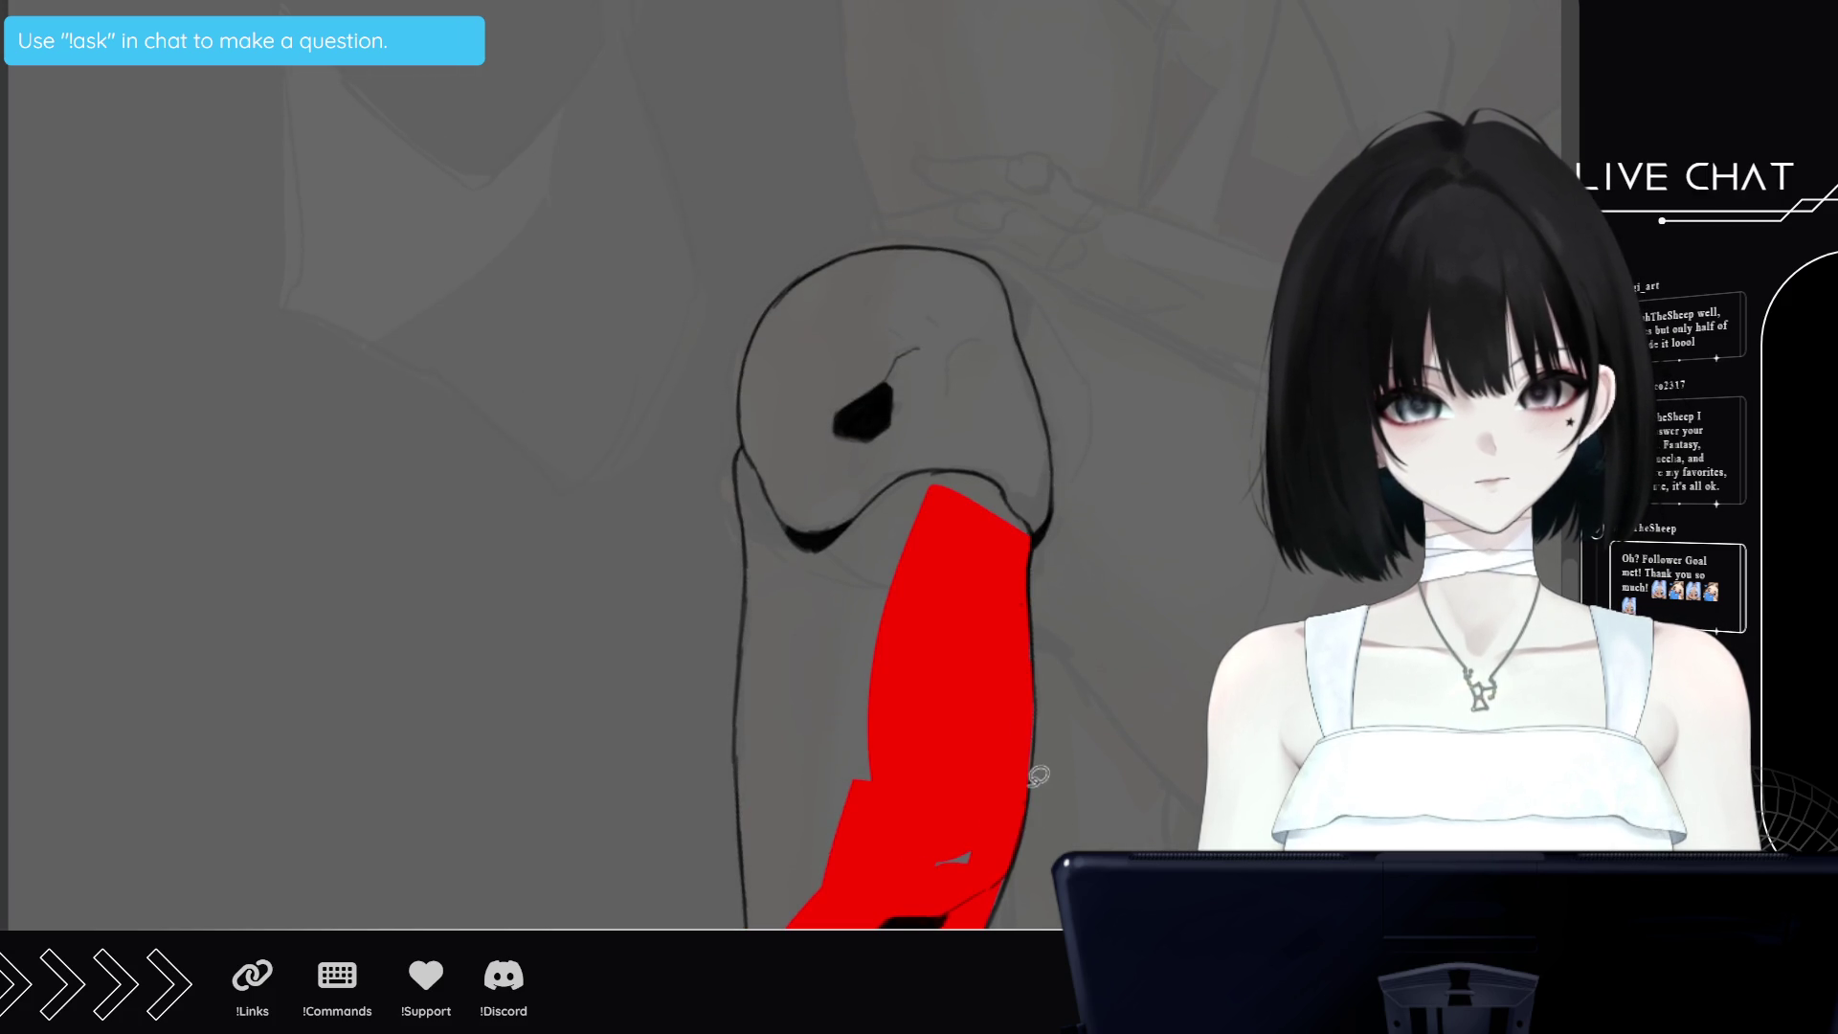
# Fill the rounded knee joint red, from its left side to its right edge
pyautogui.moveTo(745, 919)
pyautogui.mouseDown()
pyautogui.moveTo(900, 864)
pyautogui.moveTo(747, 820)
pyautogui.moveTo(817, 698)
pyautogui.moveTo(753, 607)
pyautogui.mouseUp()
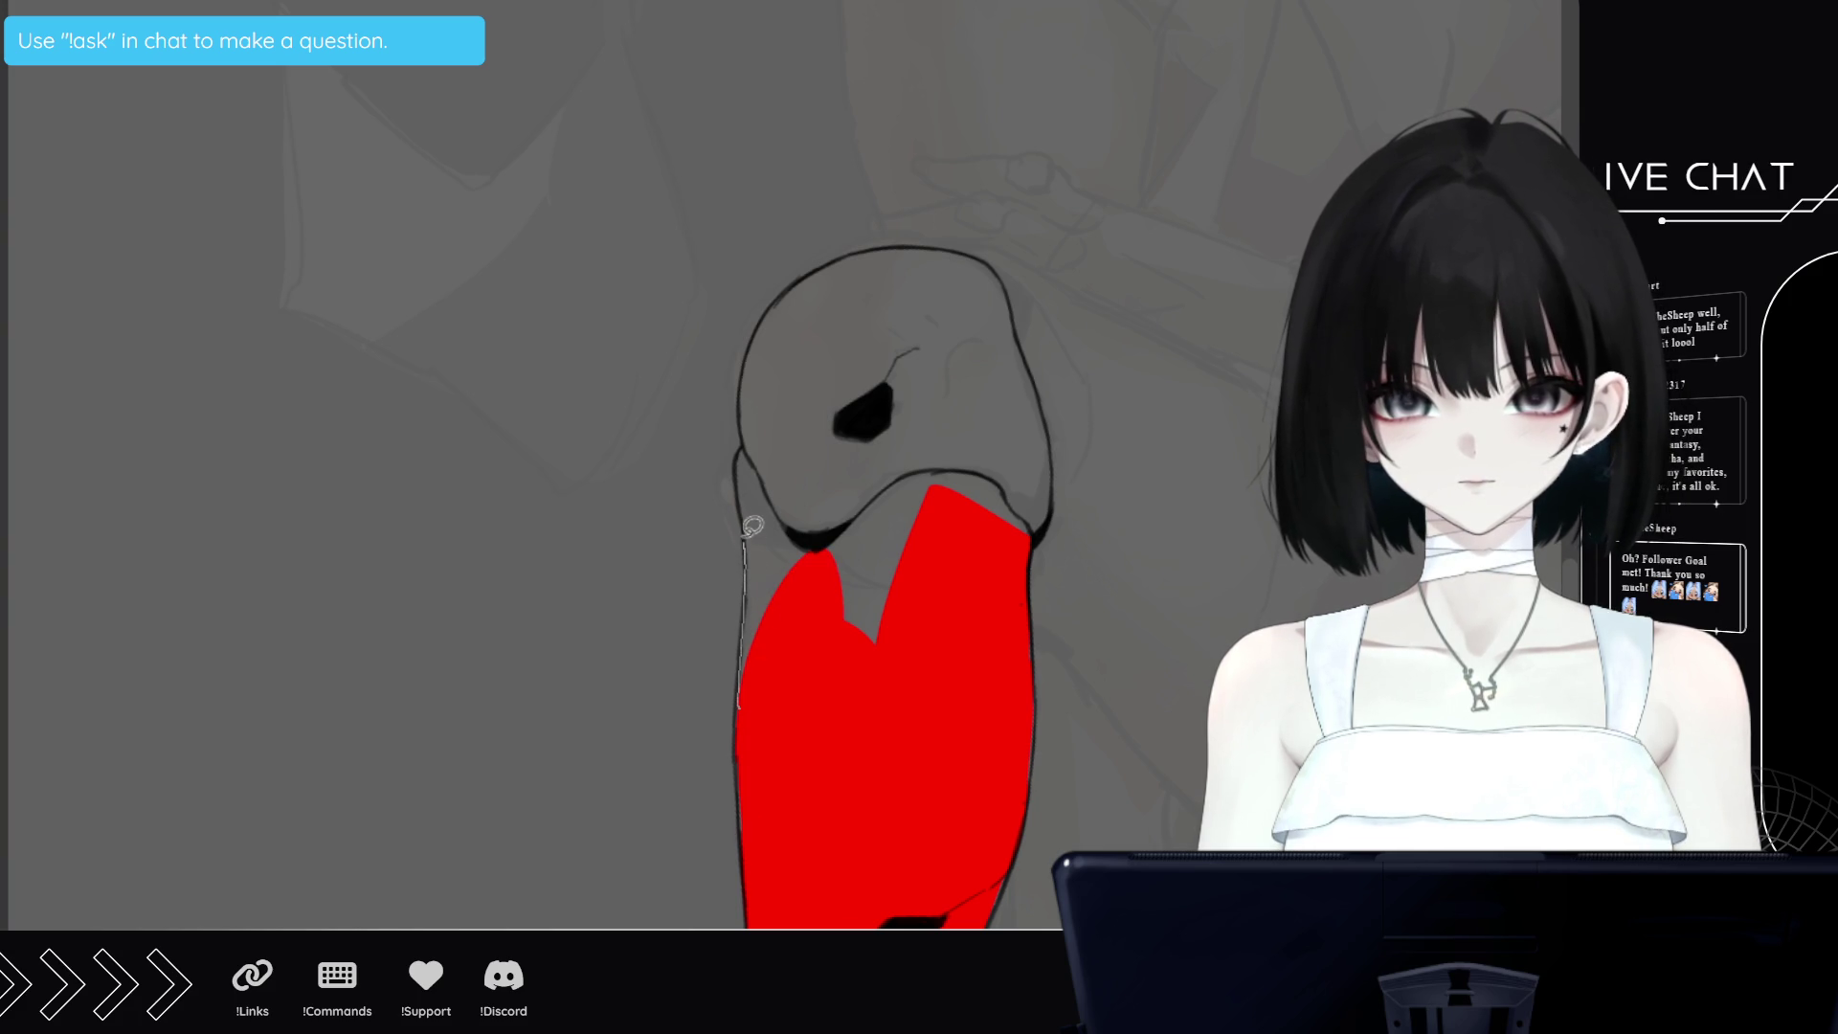
pyautogui.moveTo(752, 526); pyautogui.dragTo(828, 699)
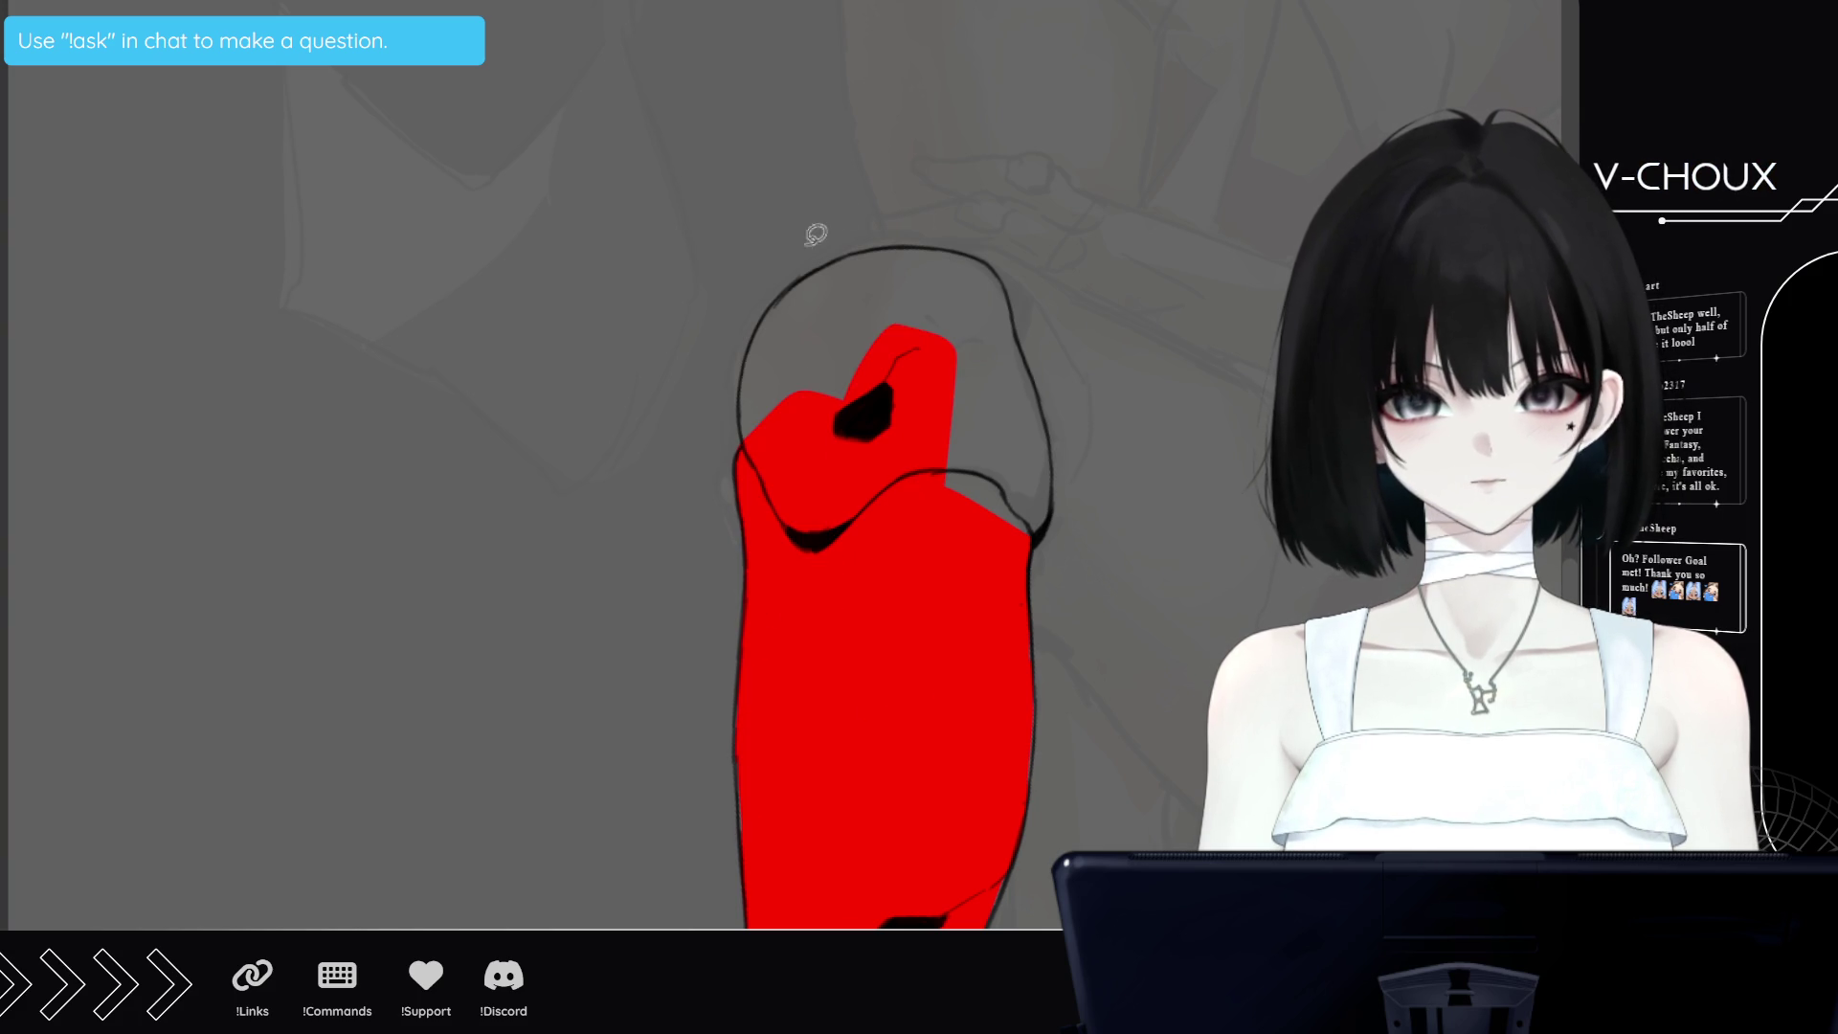
pyautogui.moveTo(792, 287); pyautogui.dragTo(802, 321)
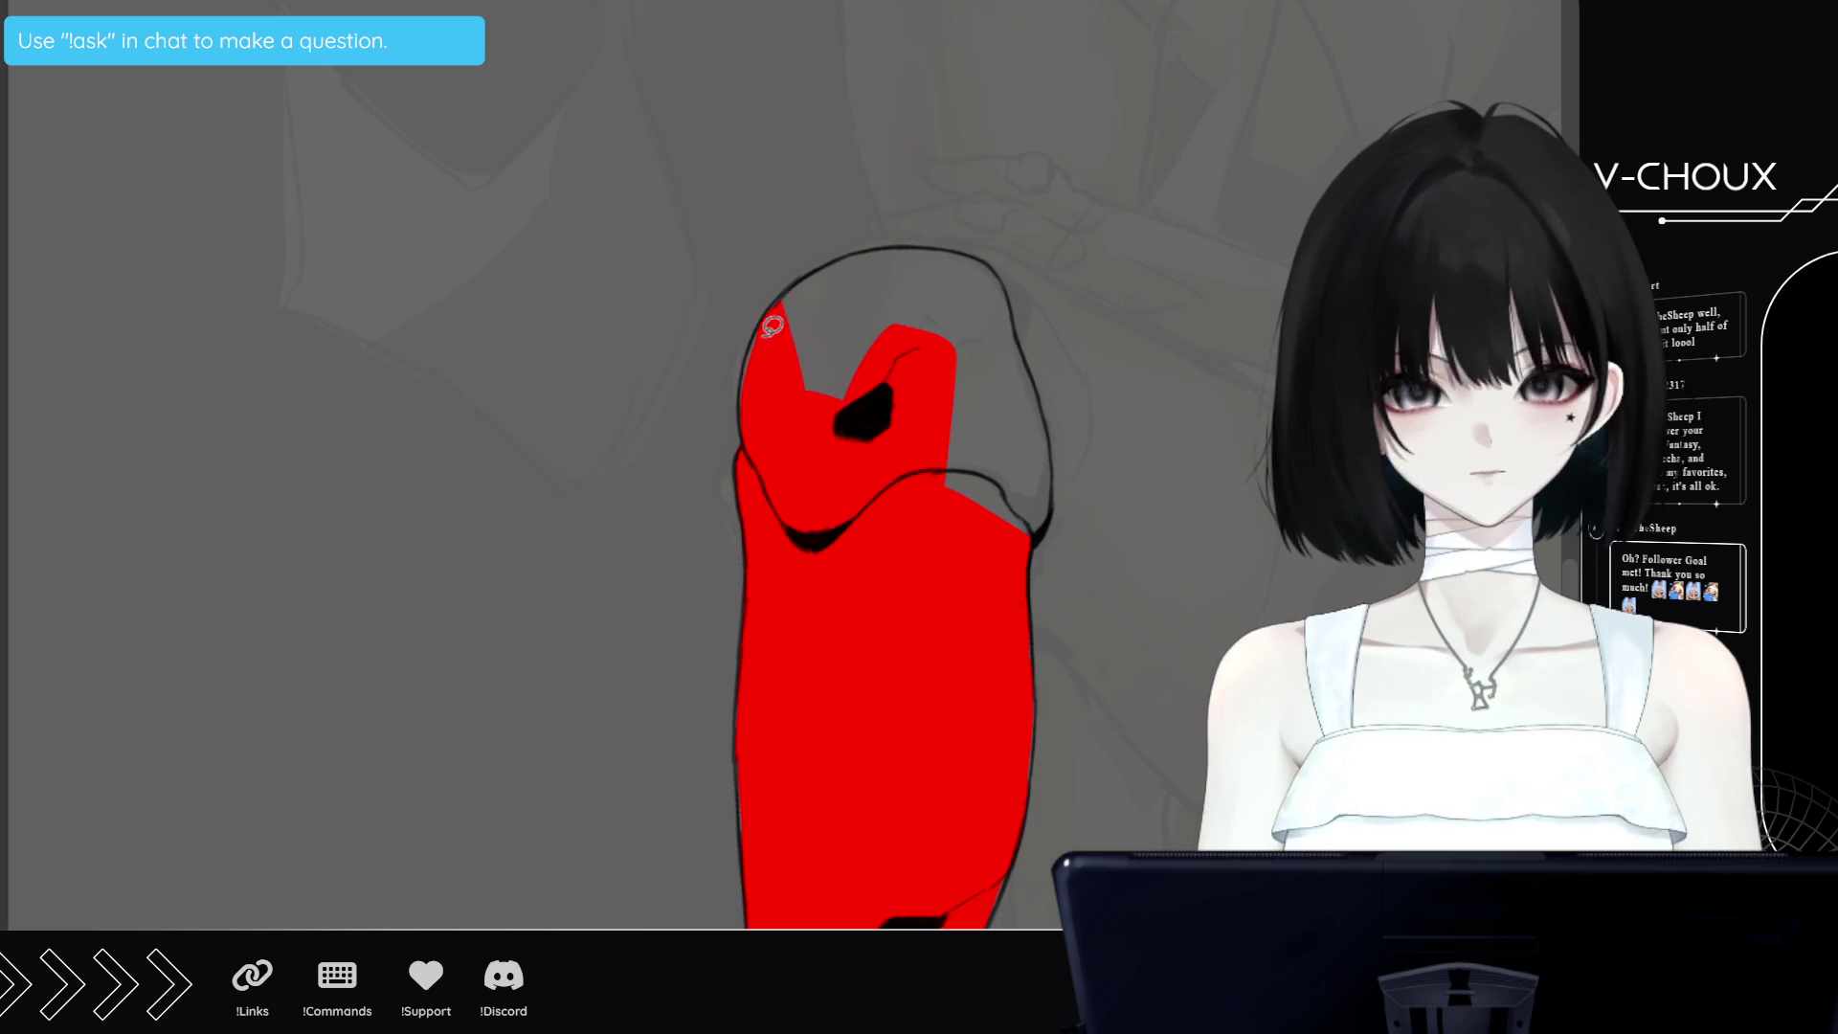
pyautogui.moveTo(802, 287); pyautogui.dragTo(813, 481)
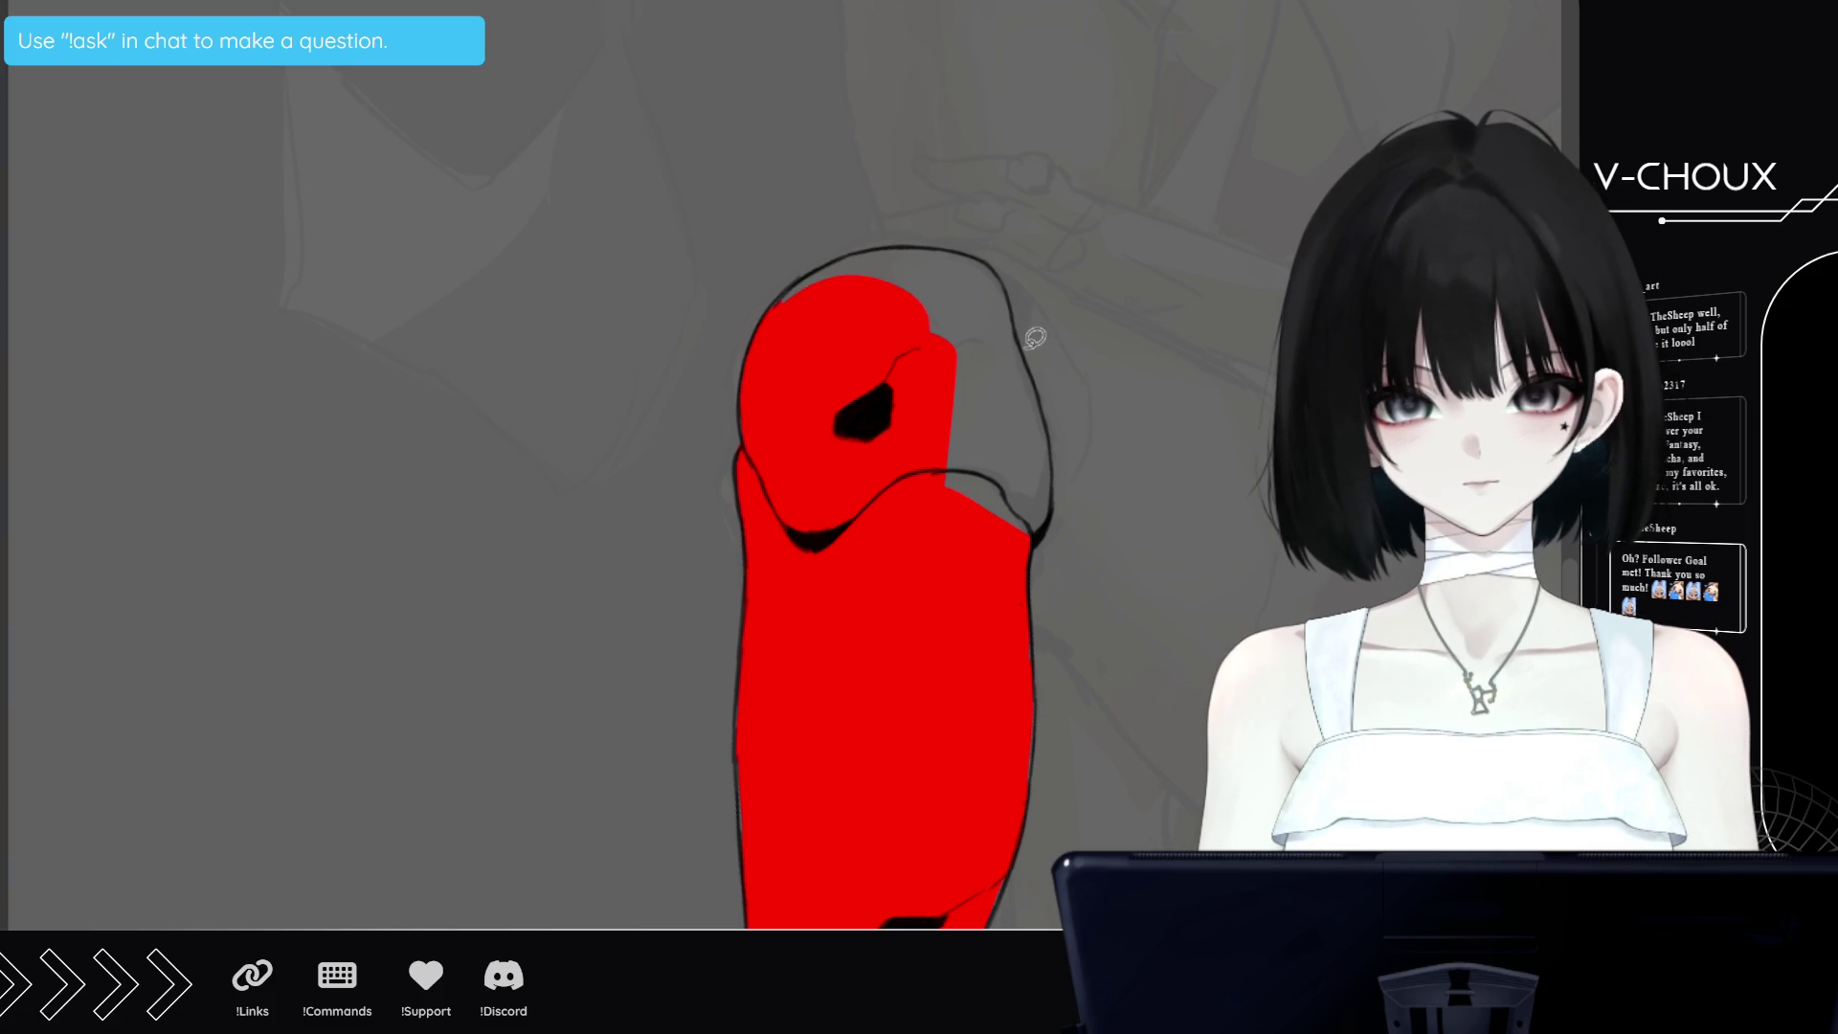
pyautogui.moveTo(1035, 337)
pyautogui.mouseDown()
pyautogui.moveTo(1057, 431)
pyautogui.moveTo(1003, 287)
pyautogui.moveTo(898, 288)
pyautogui.mouseUp()
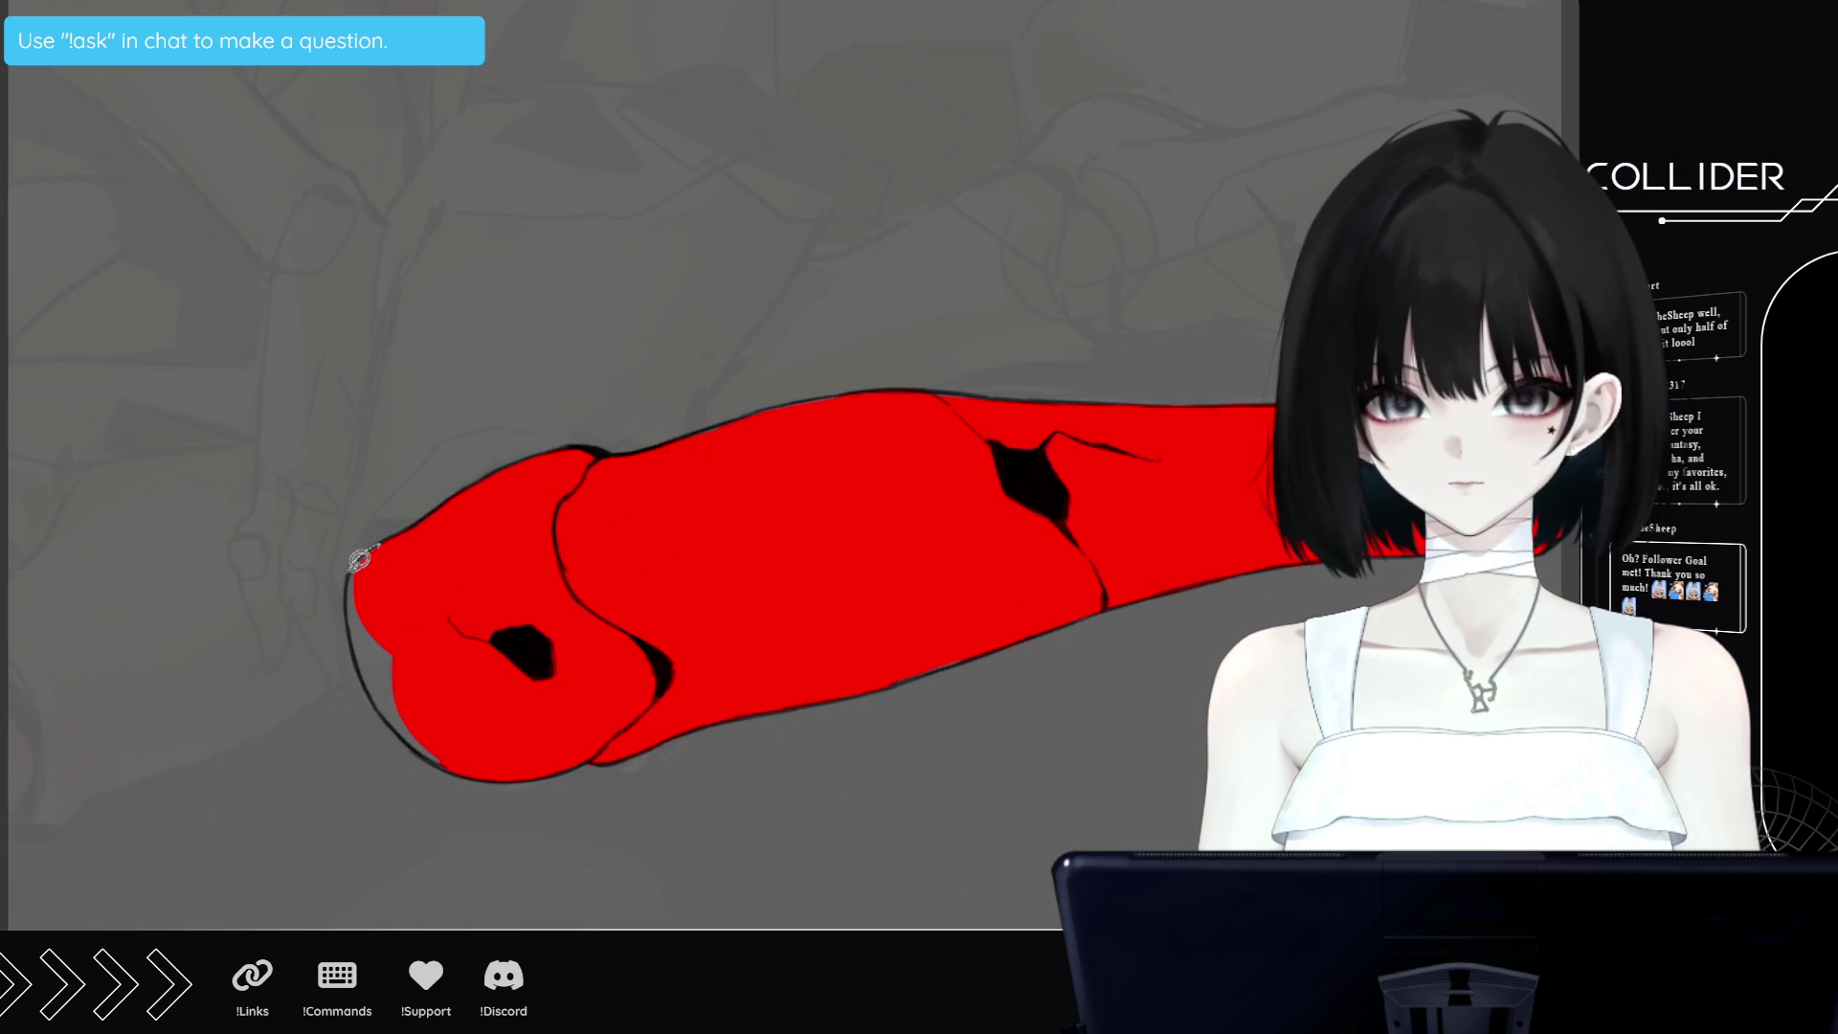
# Fill the end of the thigh red, then reset zoom and rotation to upright
pyautogui.moveTo(359, 560); pyautogui.dragTo(377, 501)
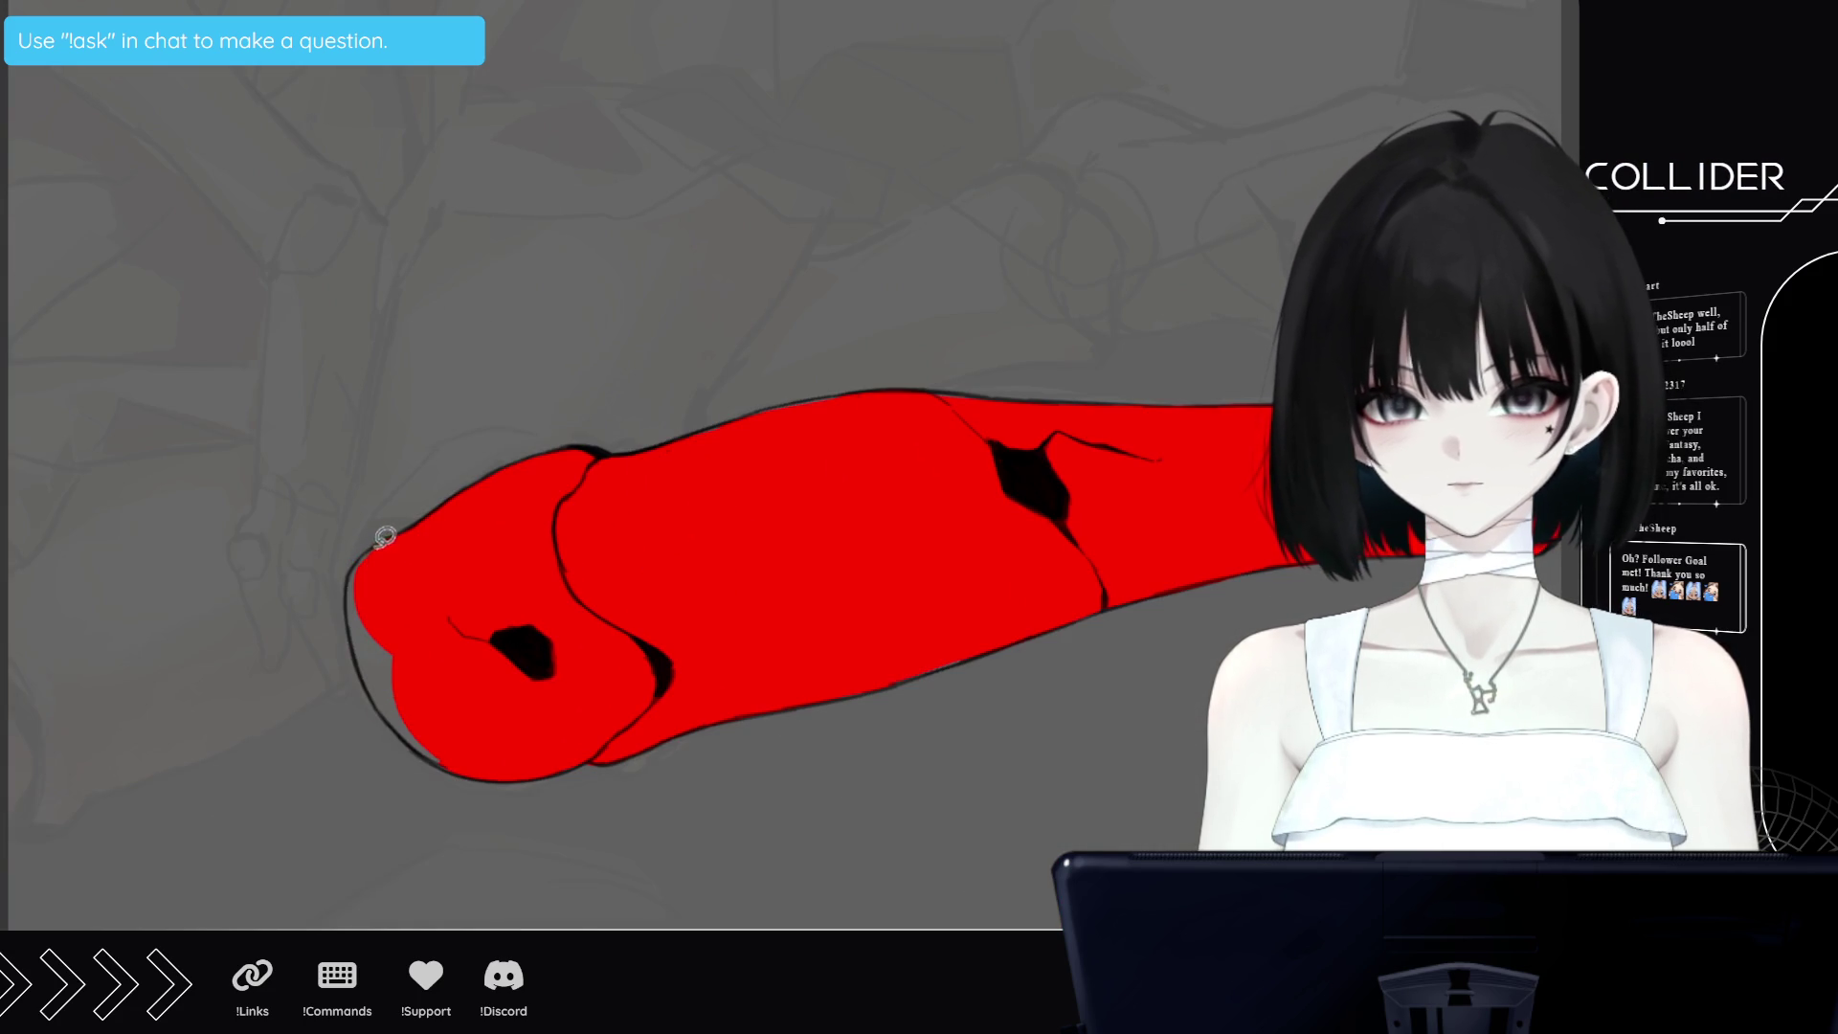
pyautogui.moveTo(361, 562); pyautogui.dragTo(352, 594)
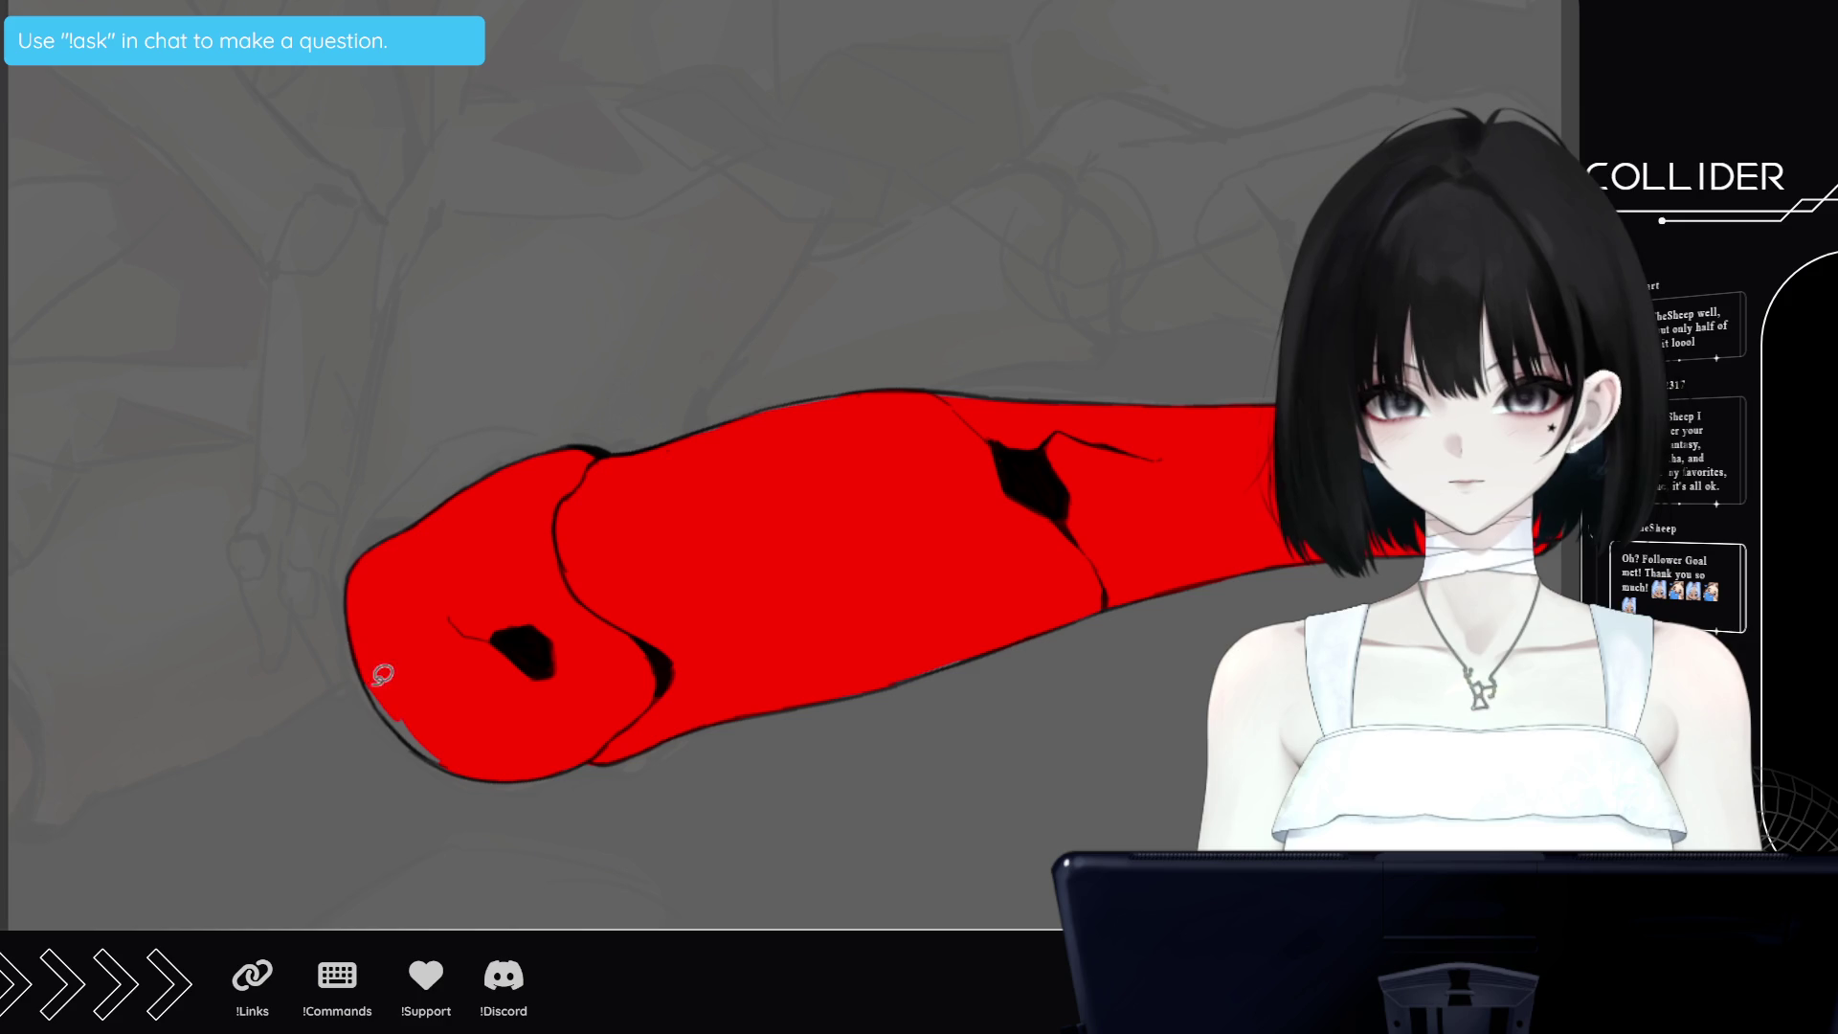
pyautogui.moveTo(361, 674)
pyautogui.mouseDown()
pyautogui.moveTo(422, 709)
pyautogui.moveTo(434, 740)
pyautogui.mouseUp()
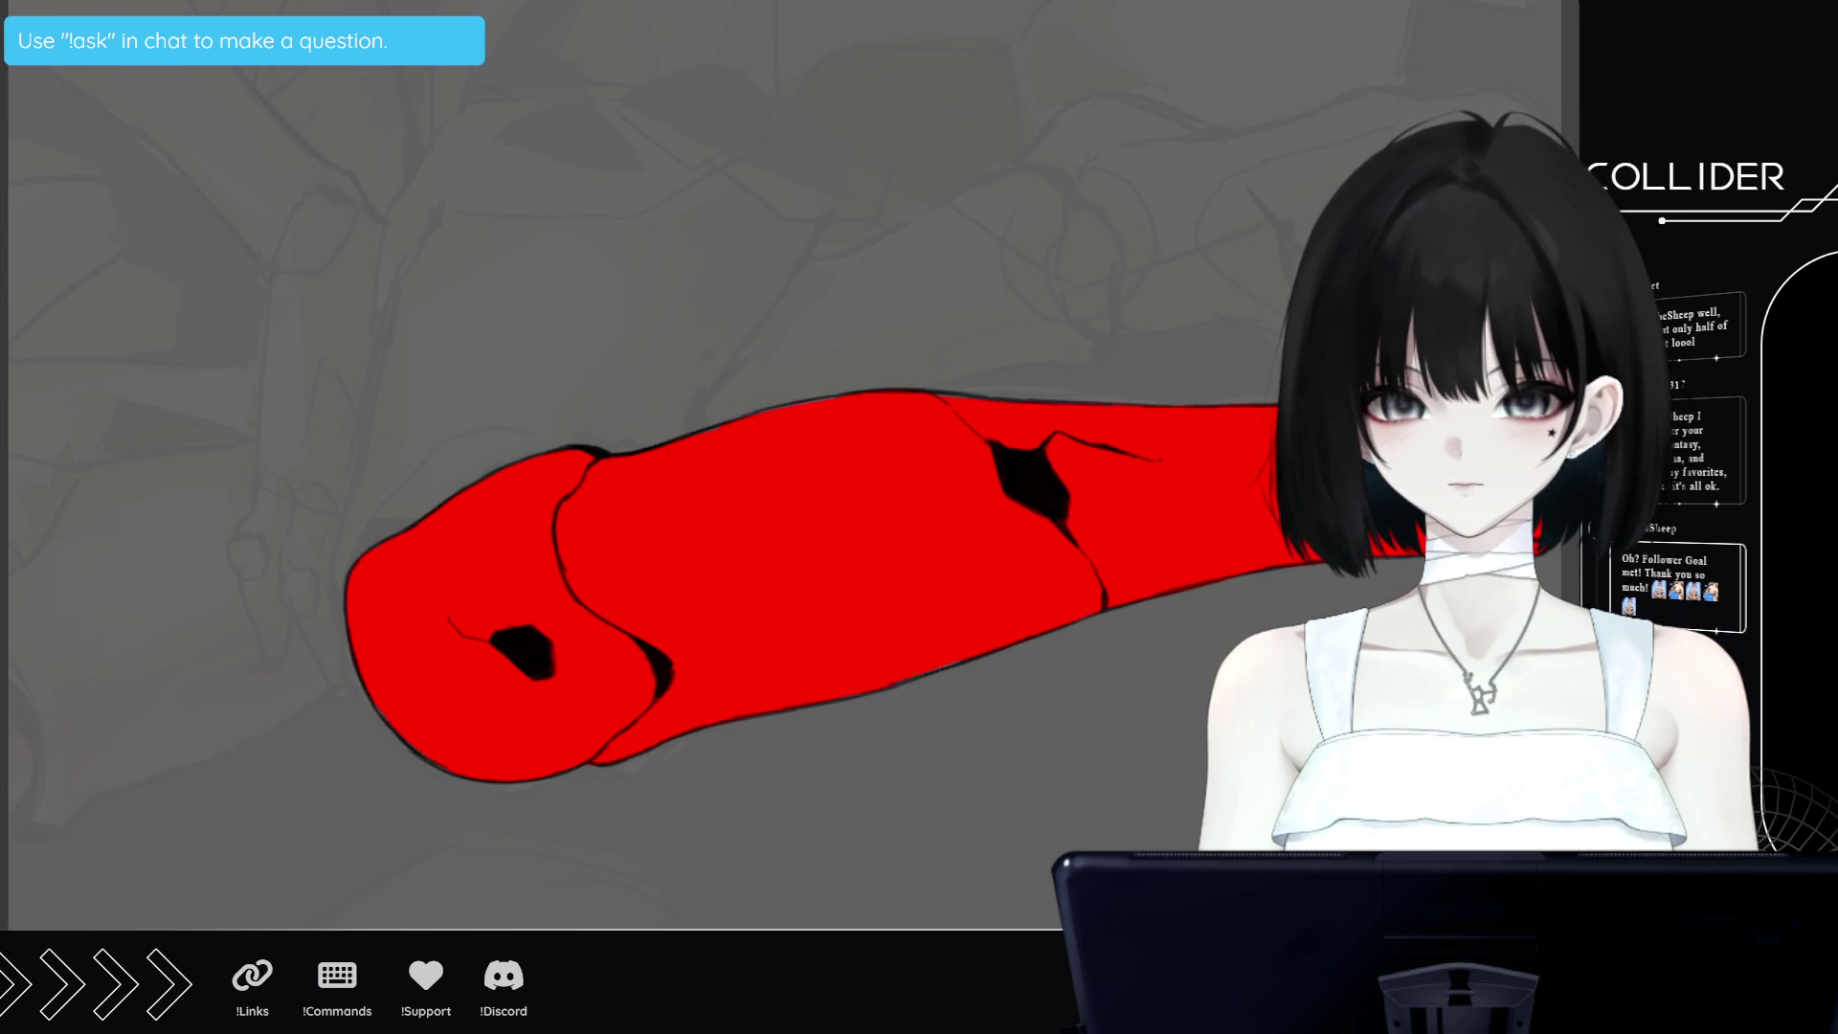
pyautogui.hotkey('ctrl', '0')
pyautogui.press('Home')
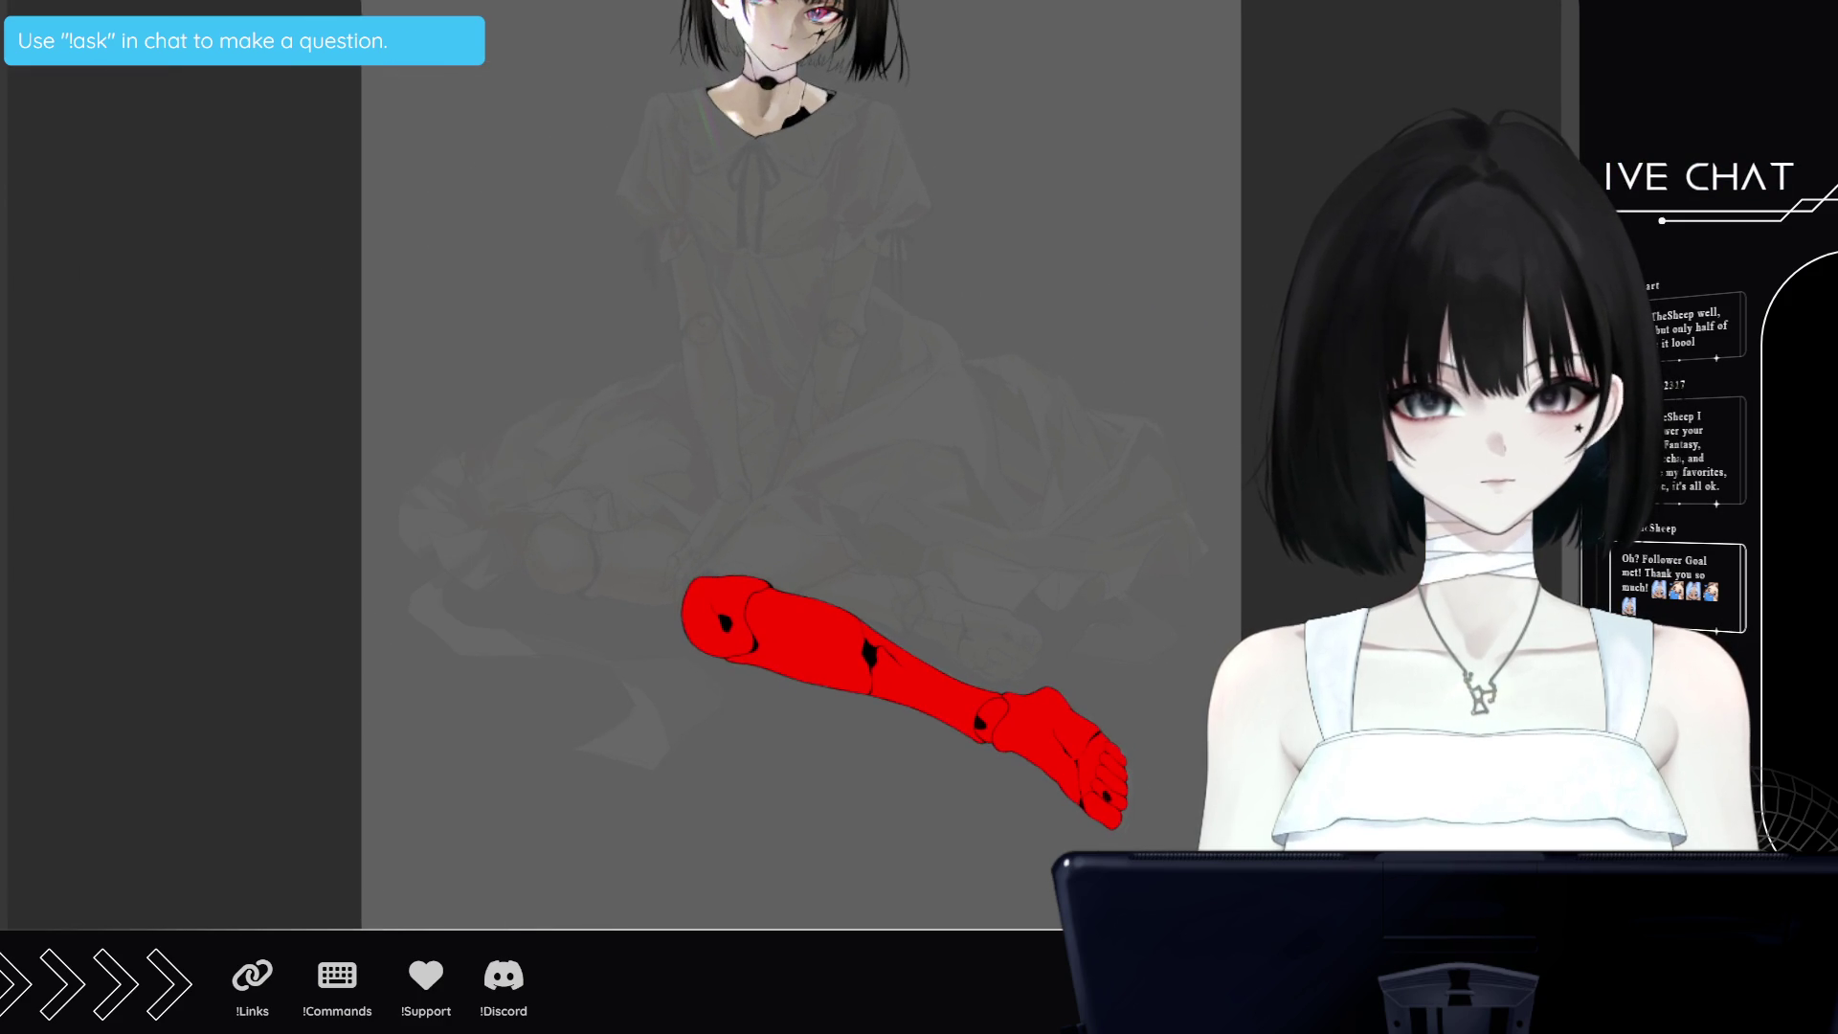
# Scroll the canvas view up toward the doll's red-filled leg
pyautogui.scroll(5, 800, 464)
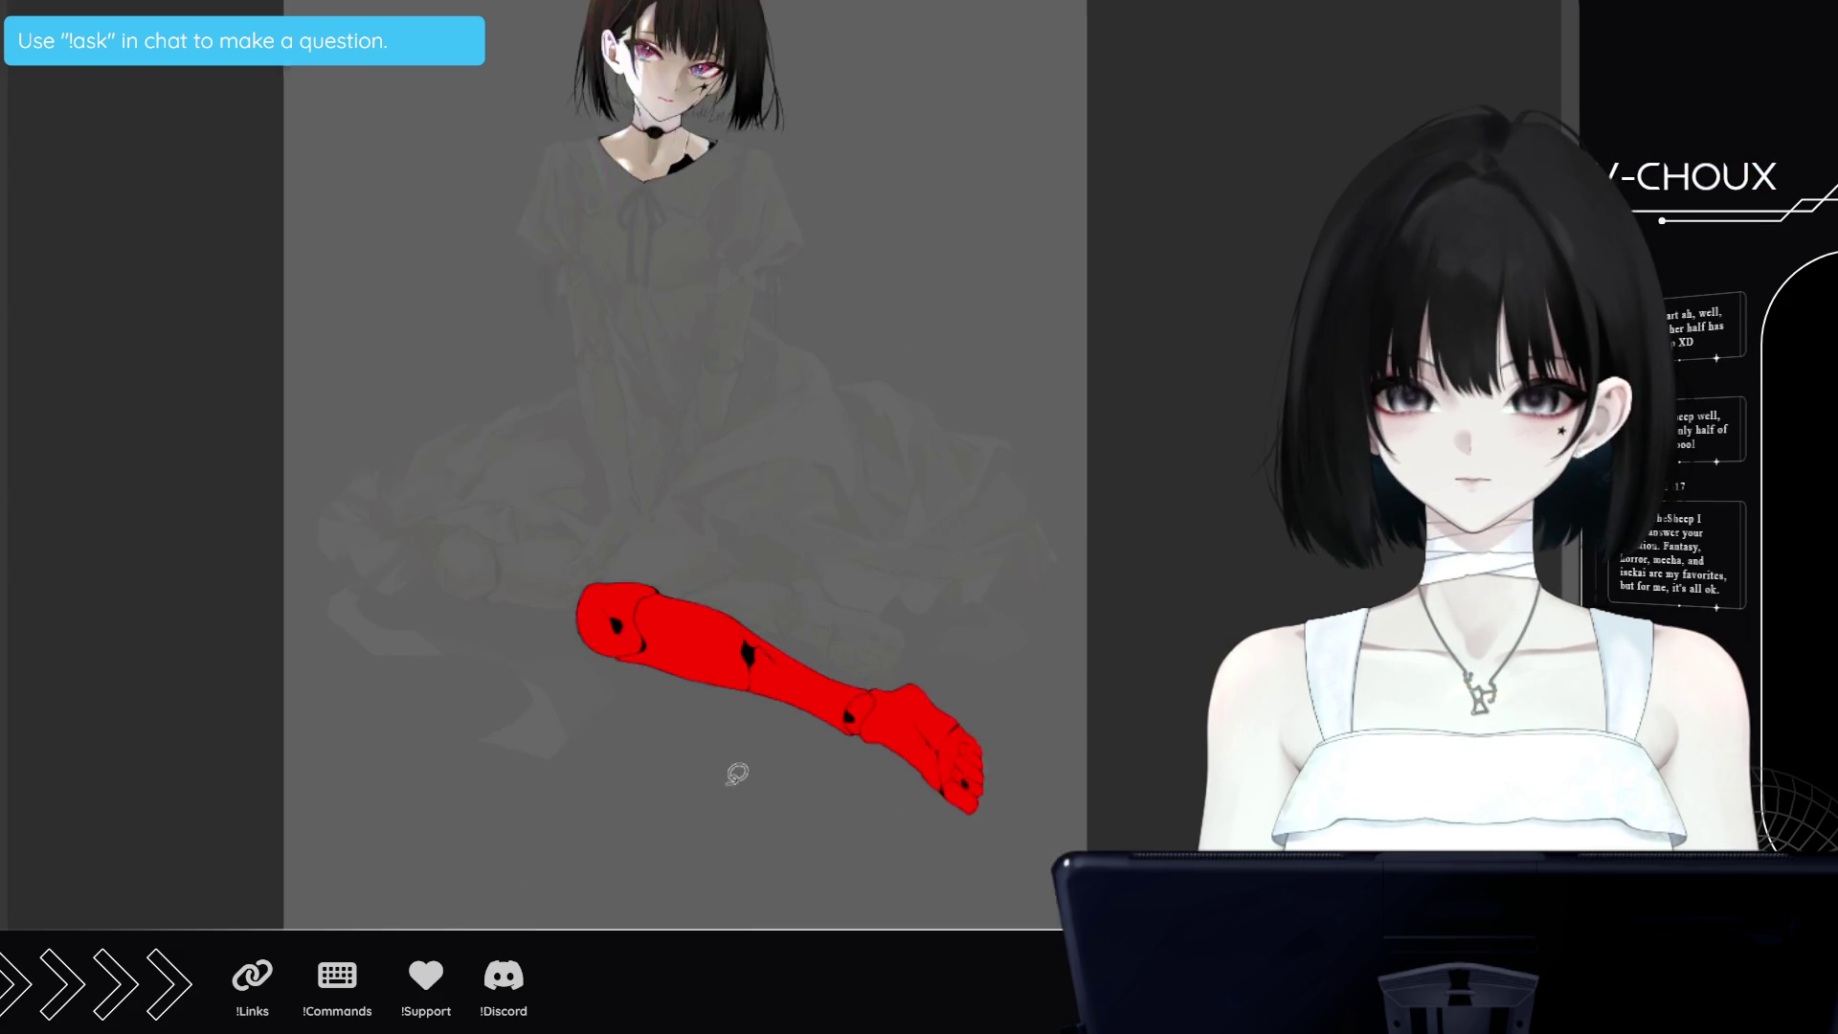
pyautogui.scroll(5, 731, 772)
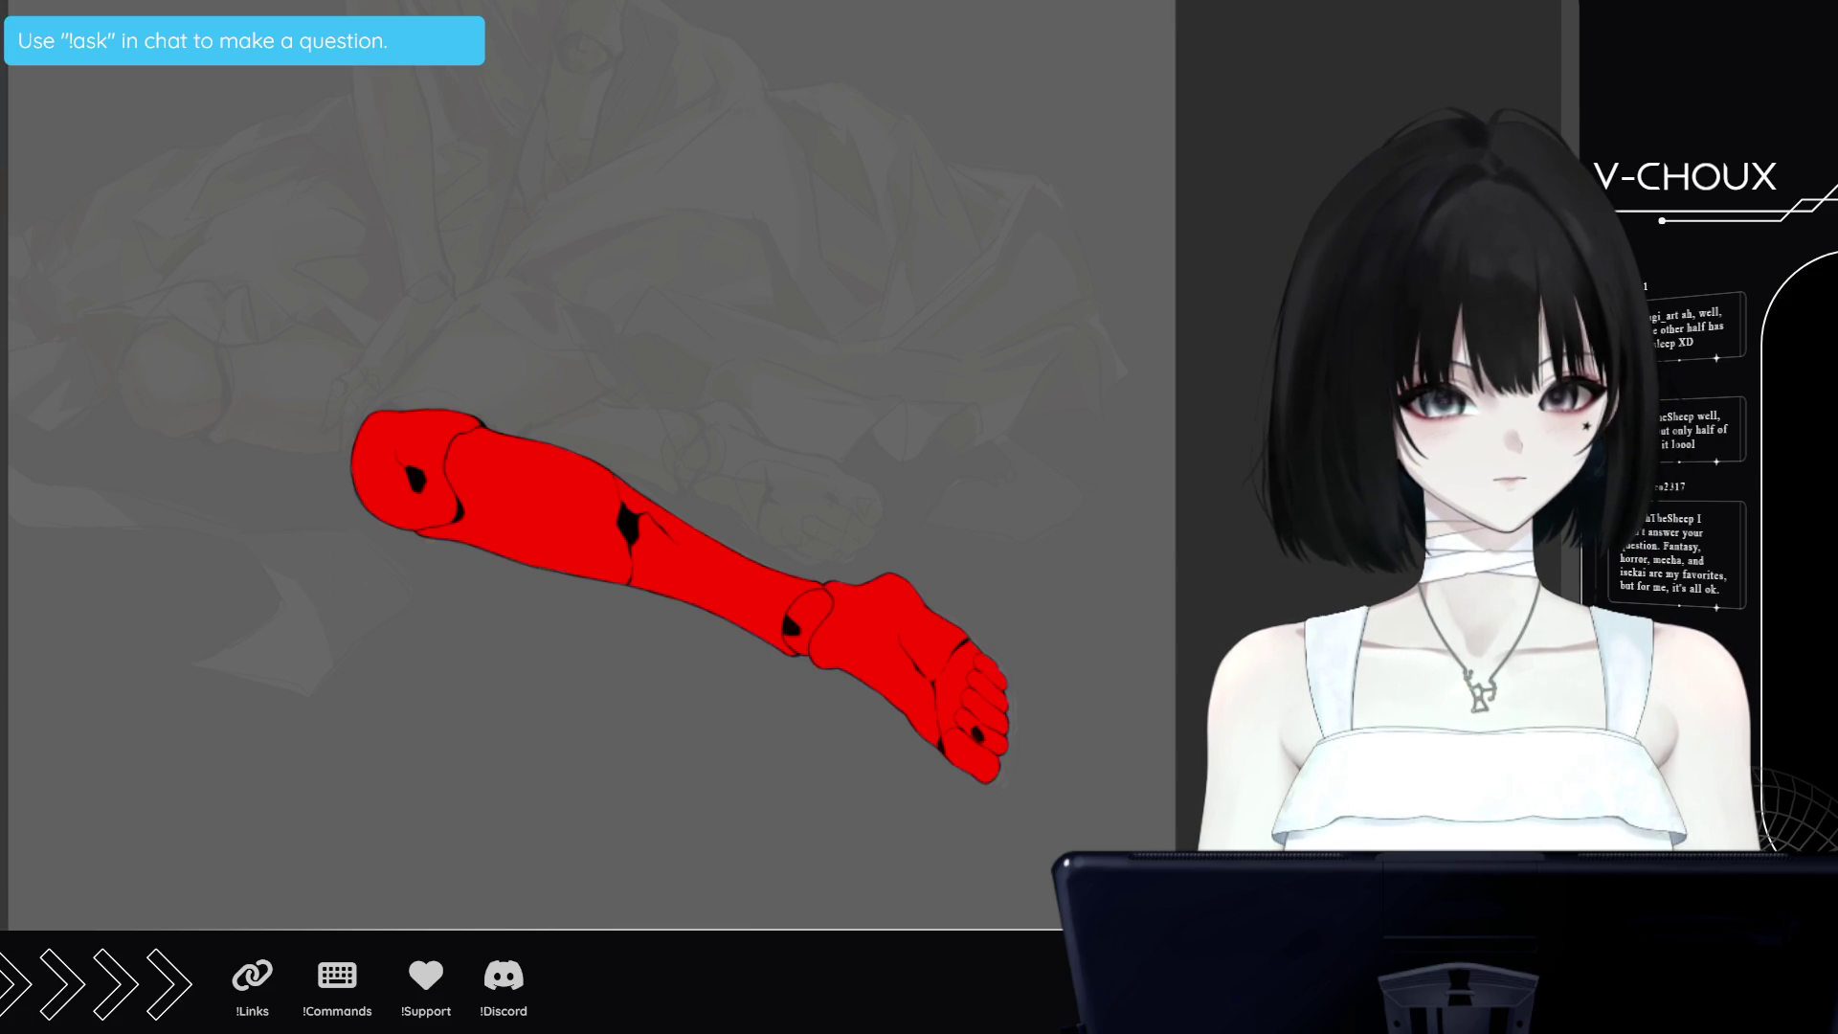
# Swap in the shaded porcelain leg layer, then zoom out and steeply tilt the canvas view
pyautogui.hotkey('ctrl', ',')
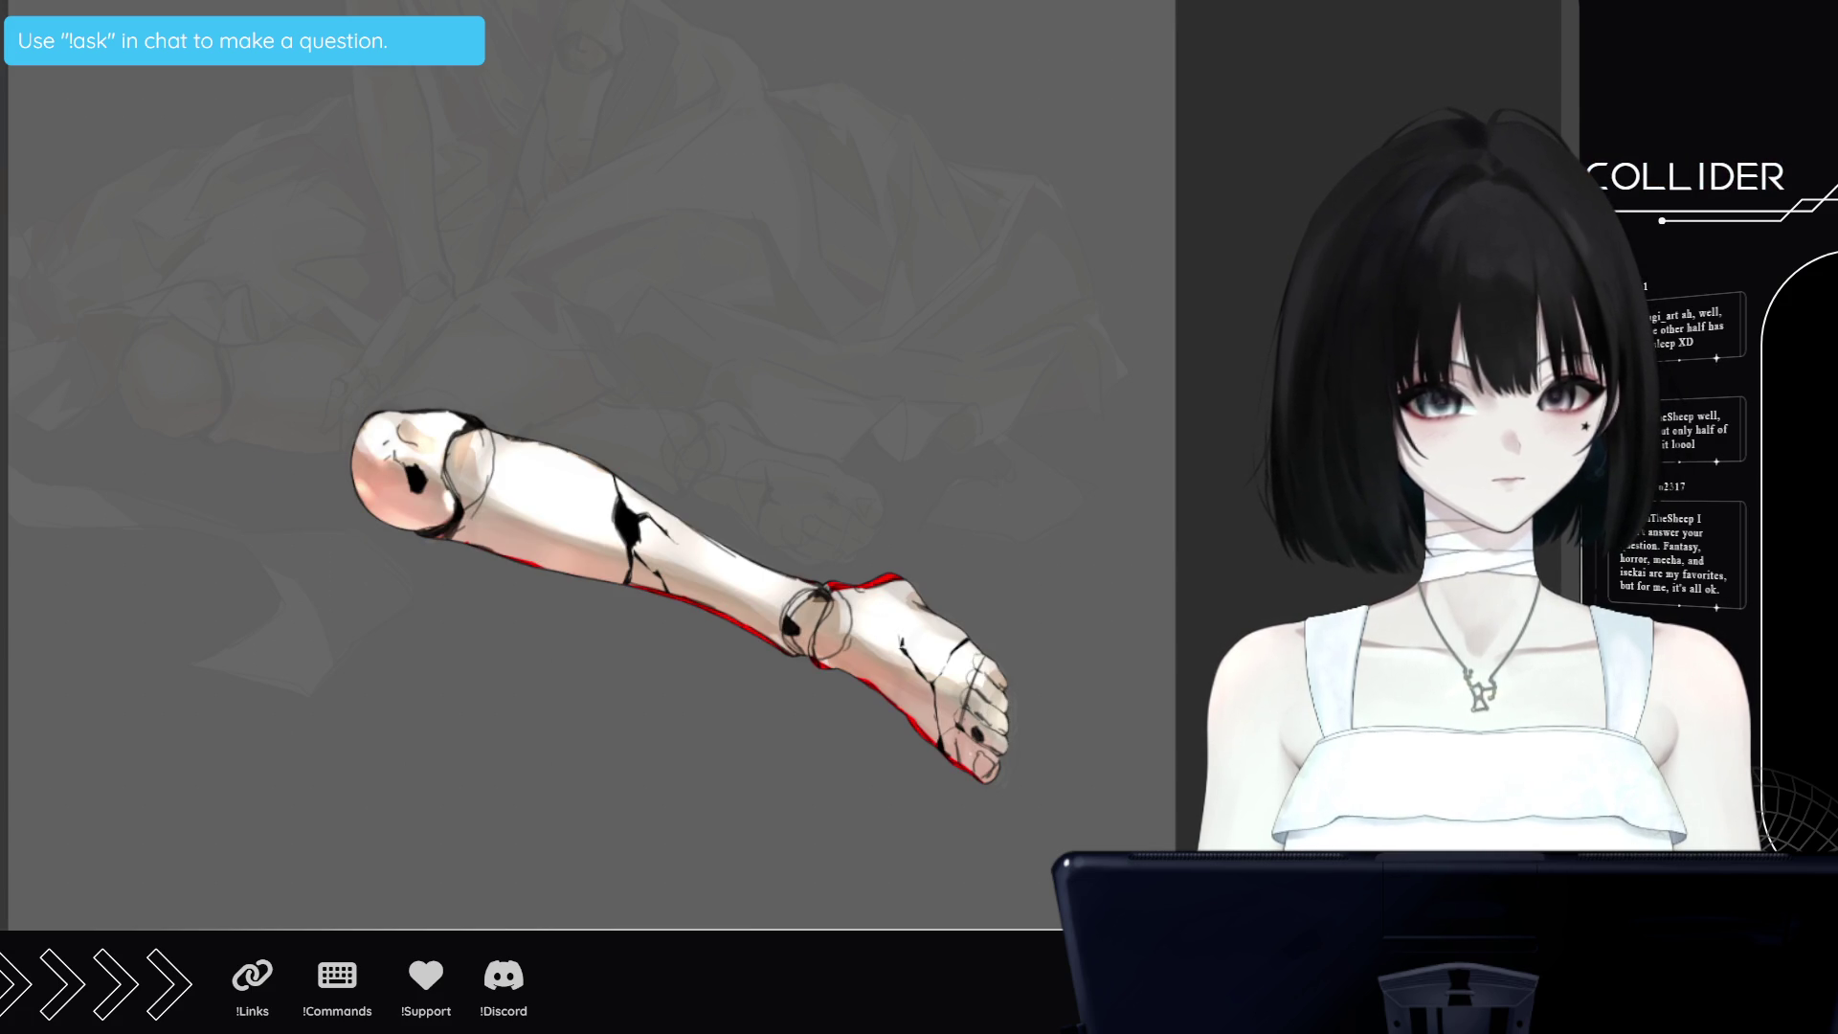
pyautogui.scroll(1, 872, 480)
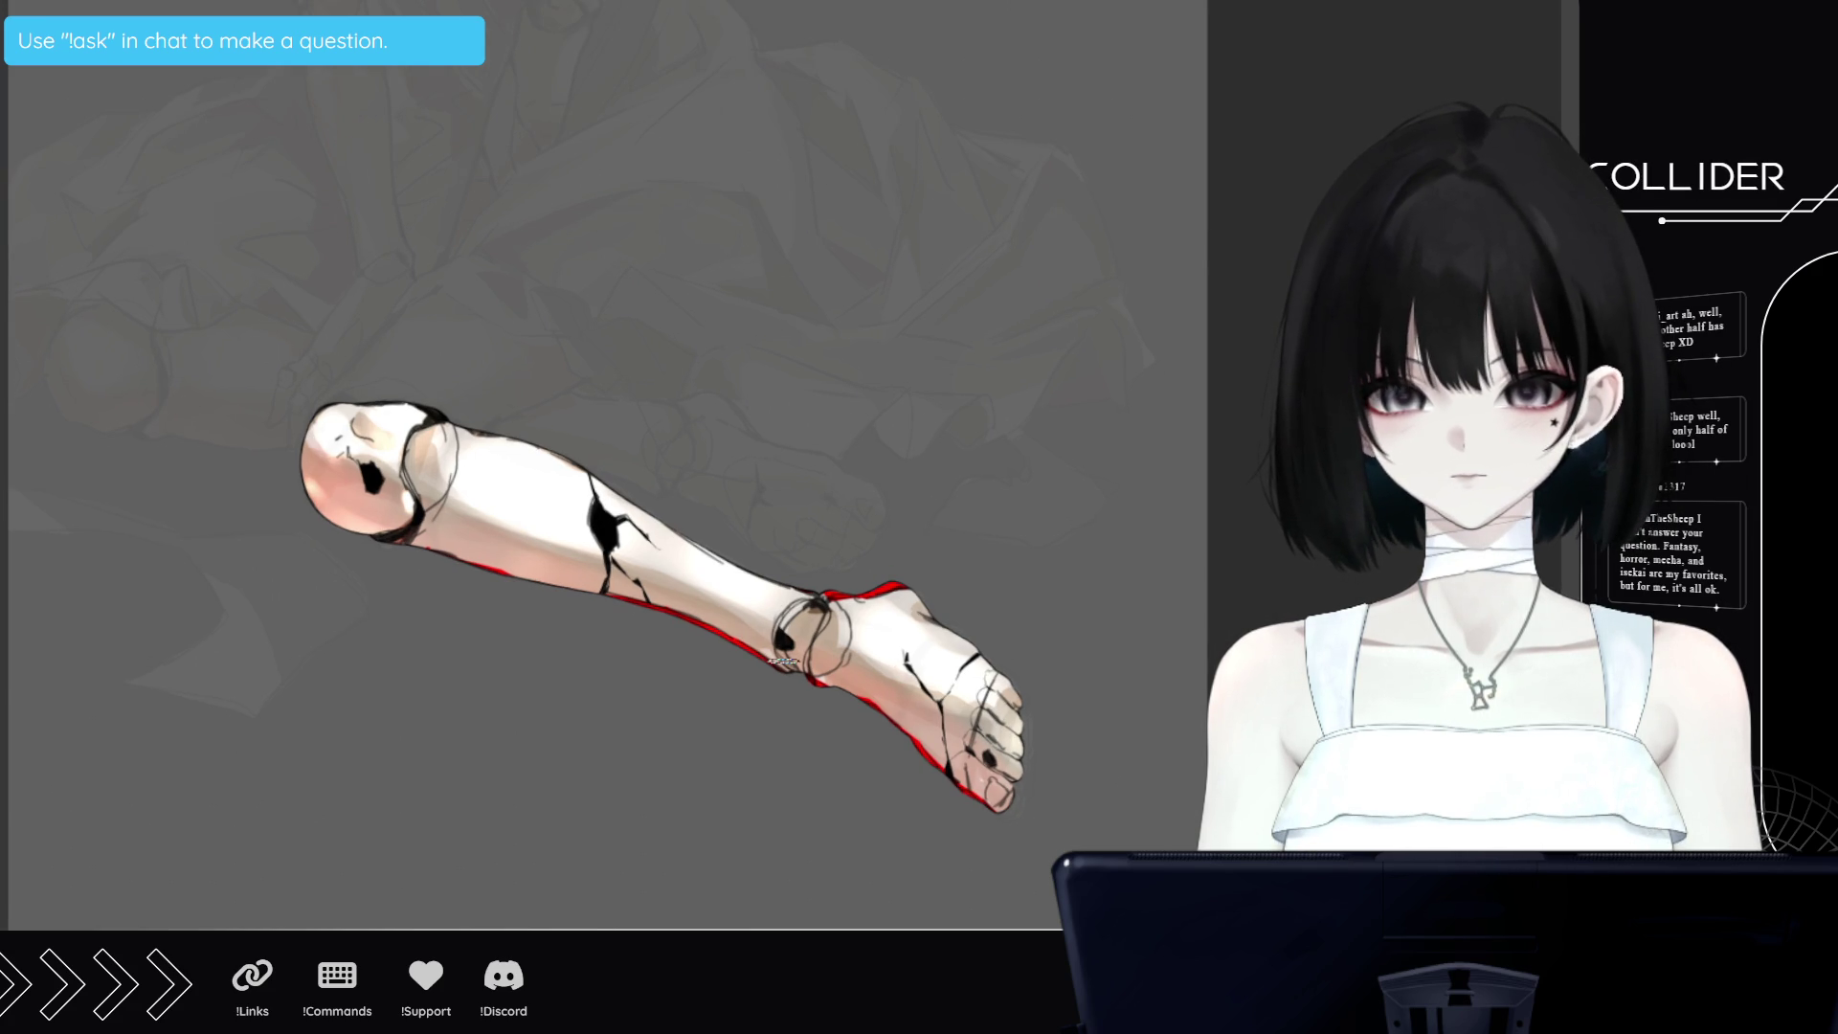
pyautogui.hotkey('ctrl', '-')
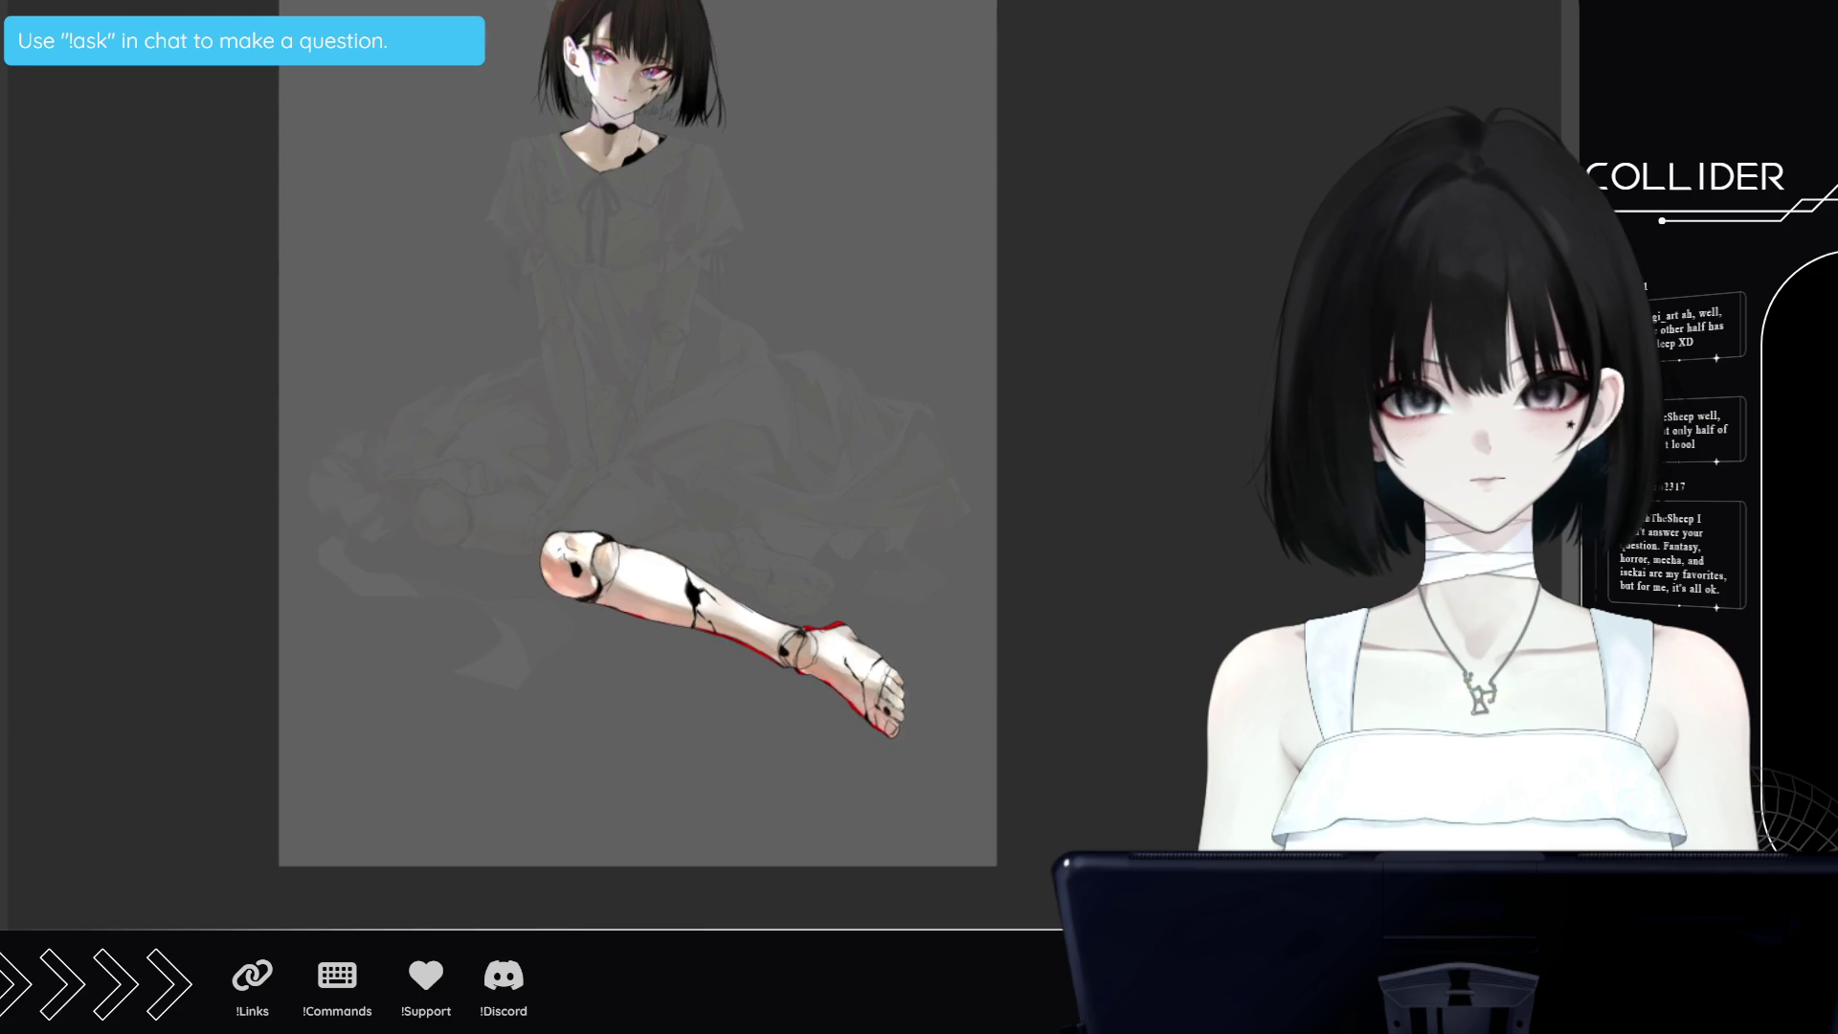
pyautogui.press('-')
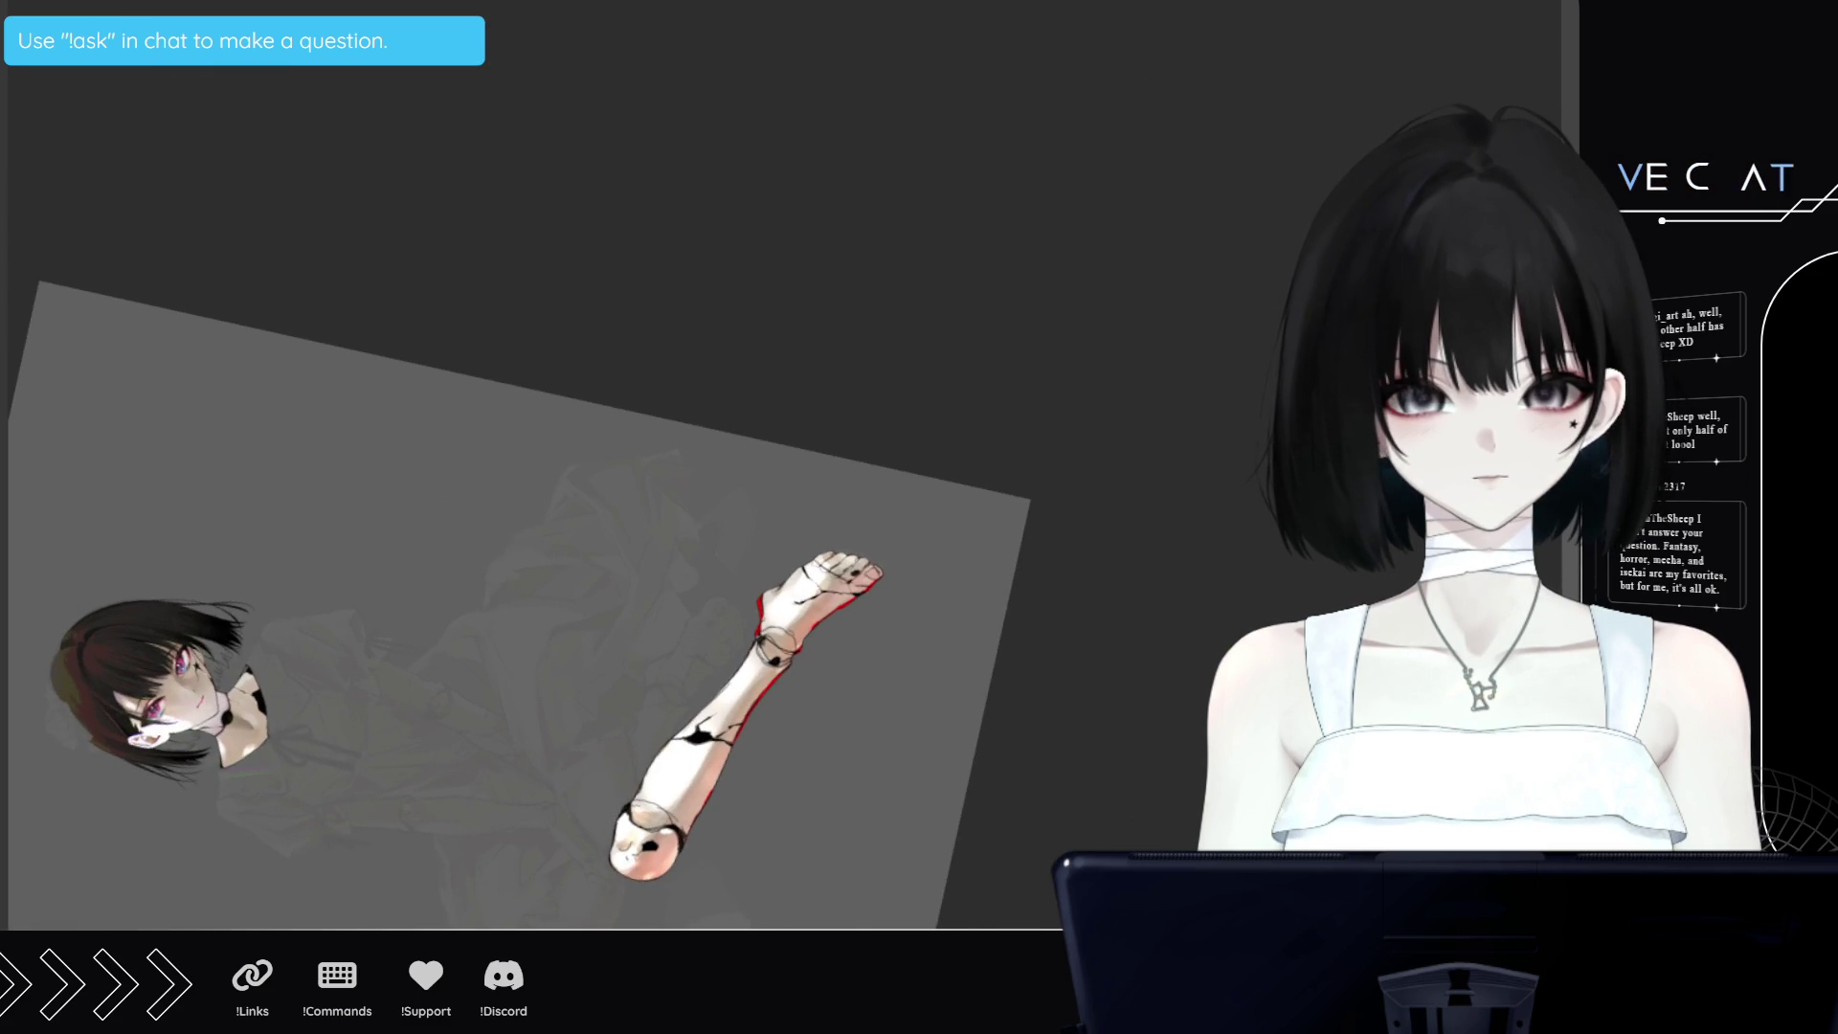
# Ease to a shallower tilt, zoom in, and pan onto the porcelain leg beside the head
pyautogui.press('^')
pyautogui.hotkey('ctrl', '+')
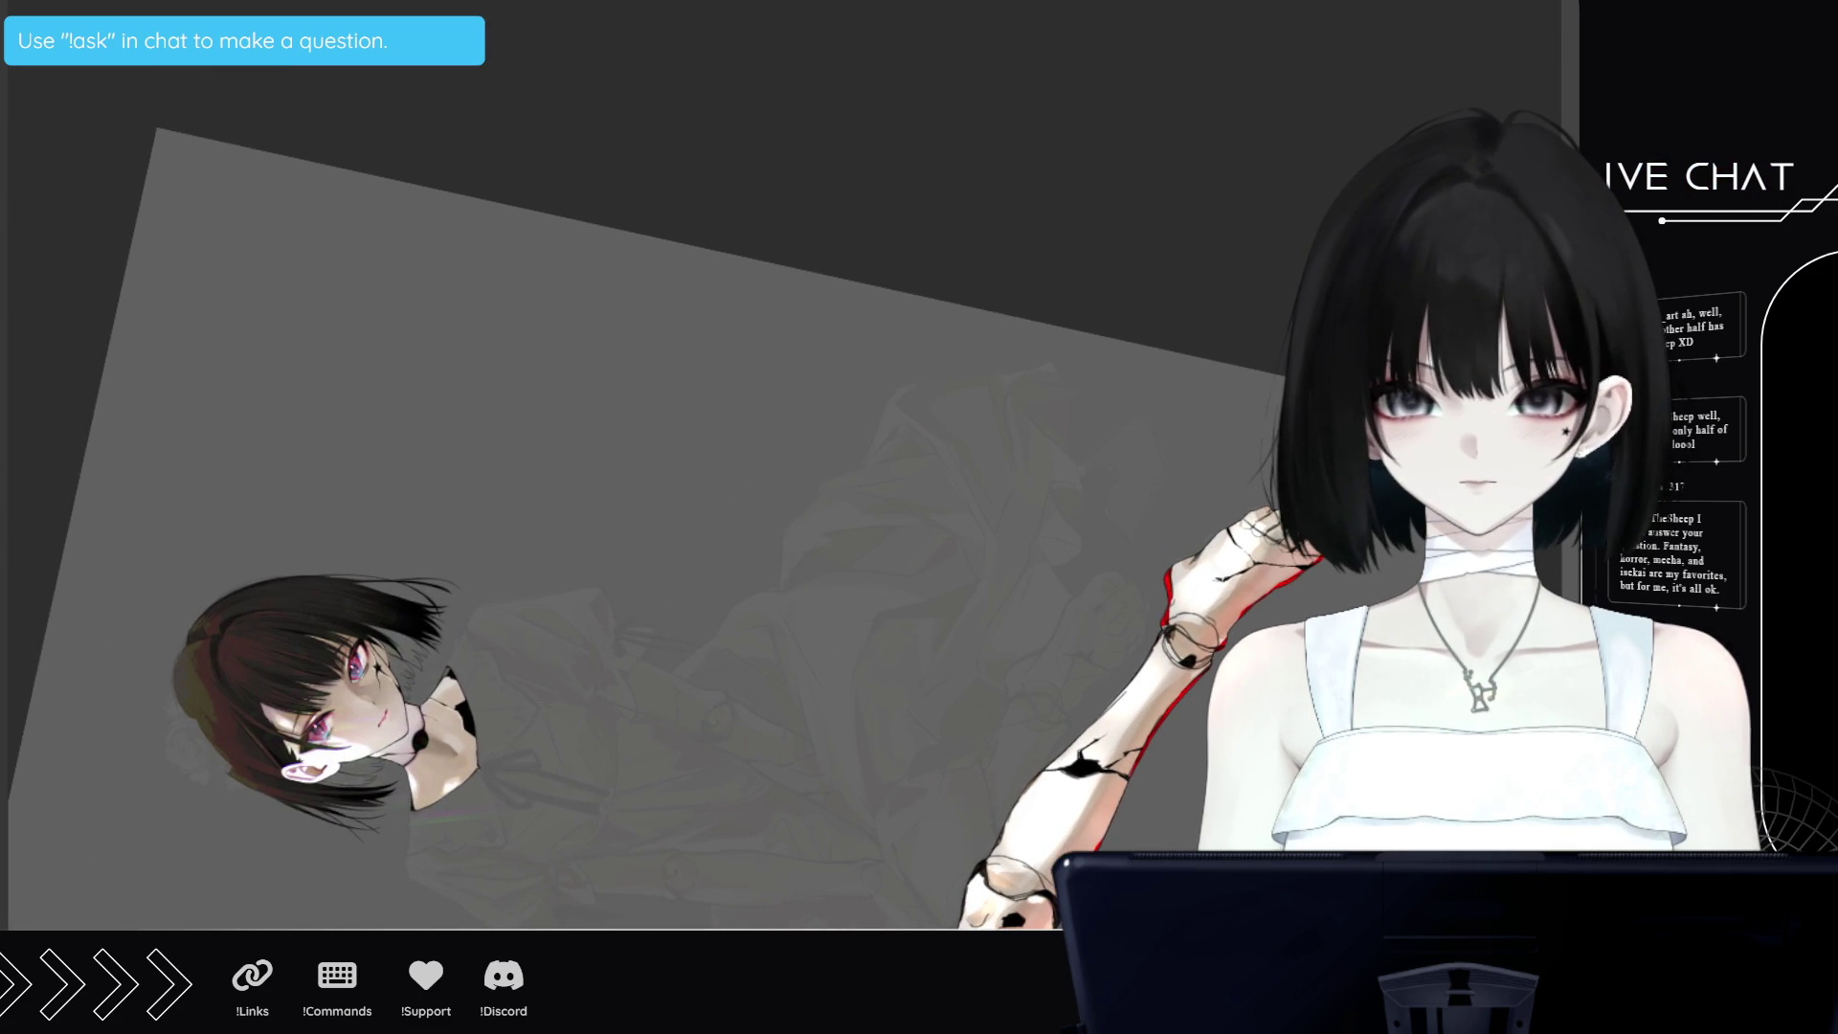
pyautogui.scroll(-2, 670, 478)
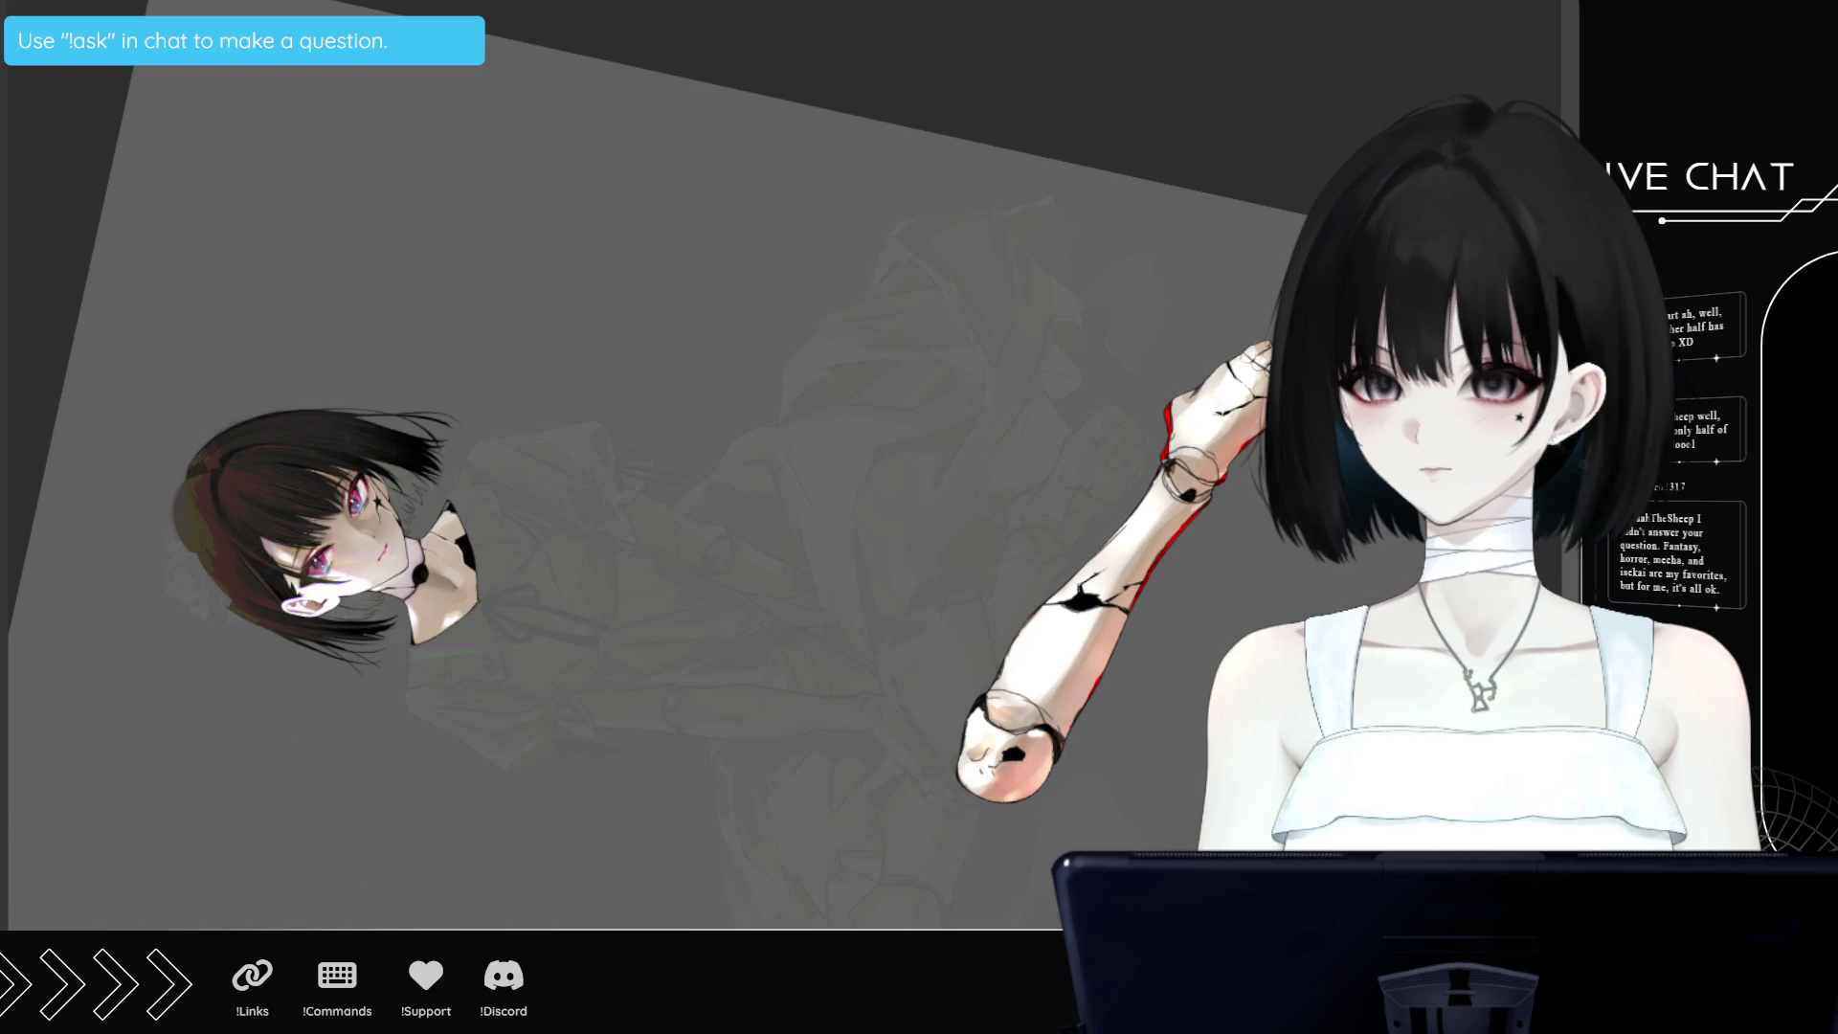
pyautogui.hscroll(2, 1017, 696)
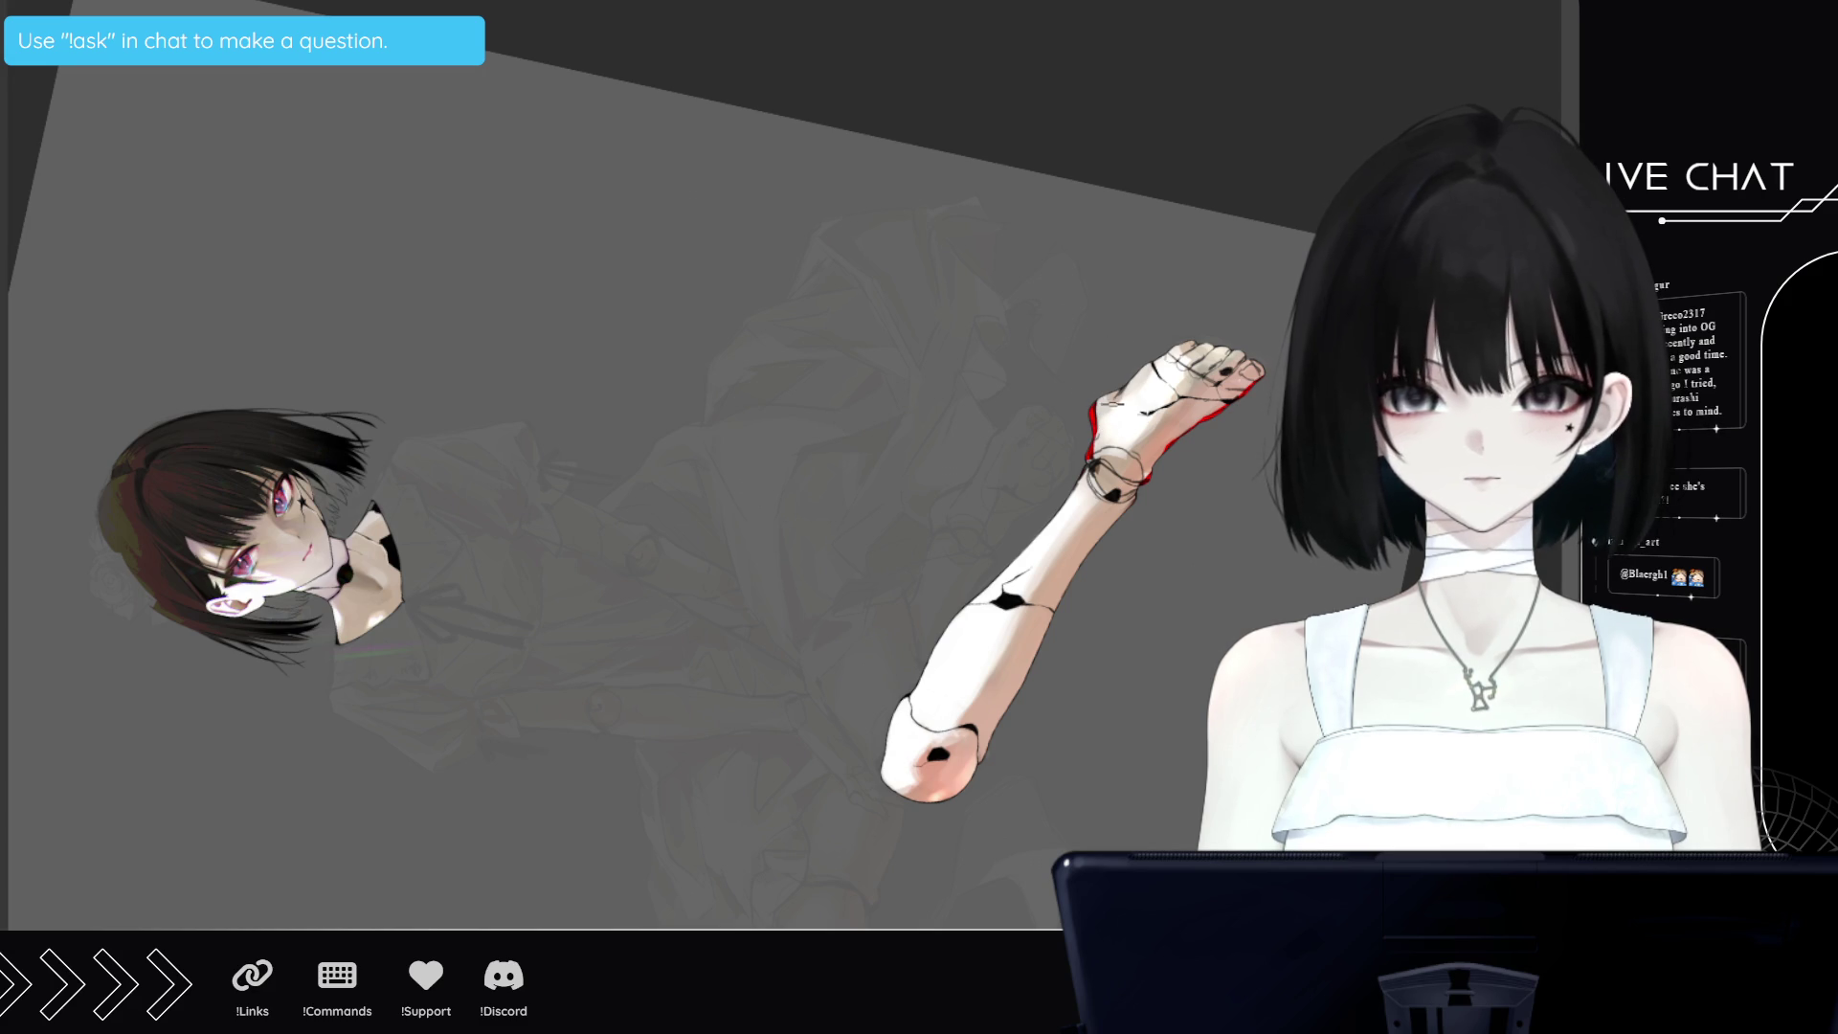
# Rotate the canvas about 135° so the leg hangs upright, and pan down to it
pyautogui.hotkey('ctrl', ']')
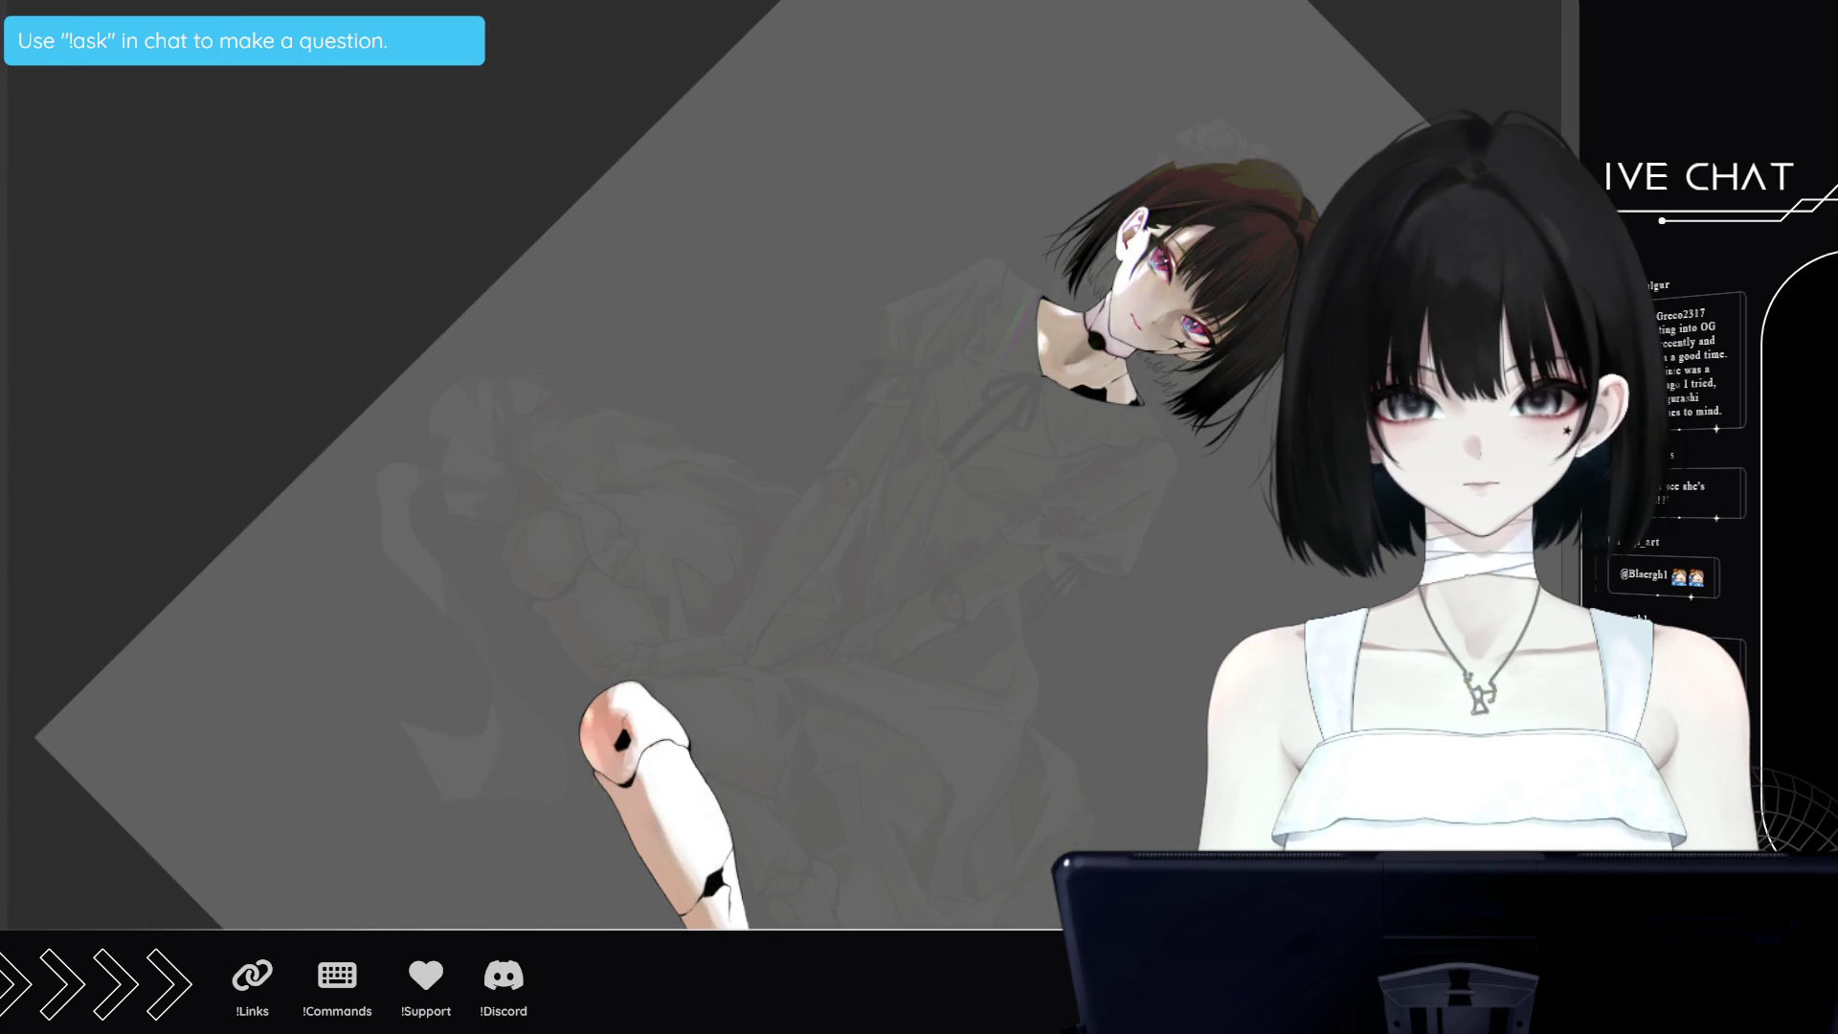
pyautogui.scroll(-2, 670, 460)
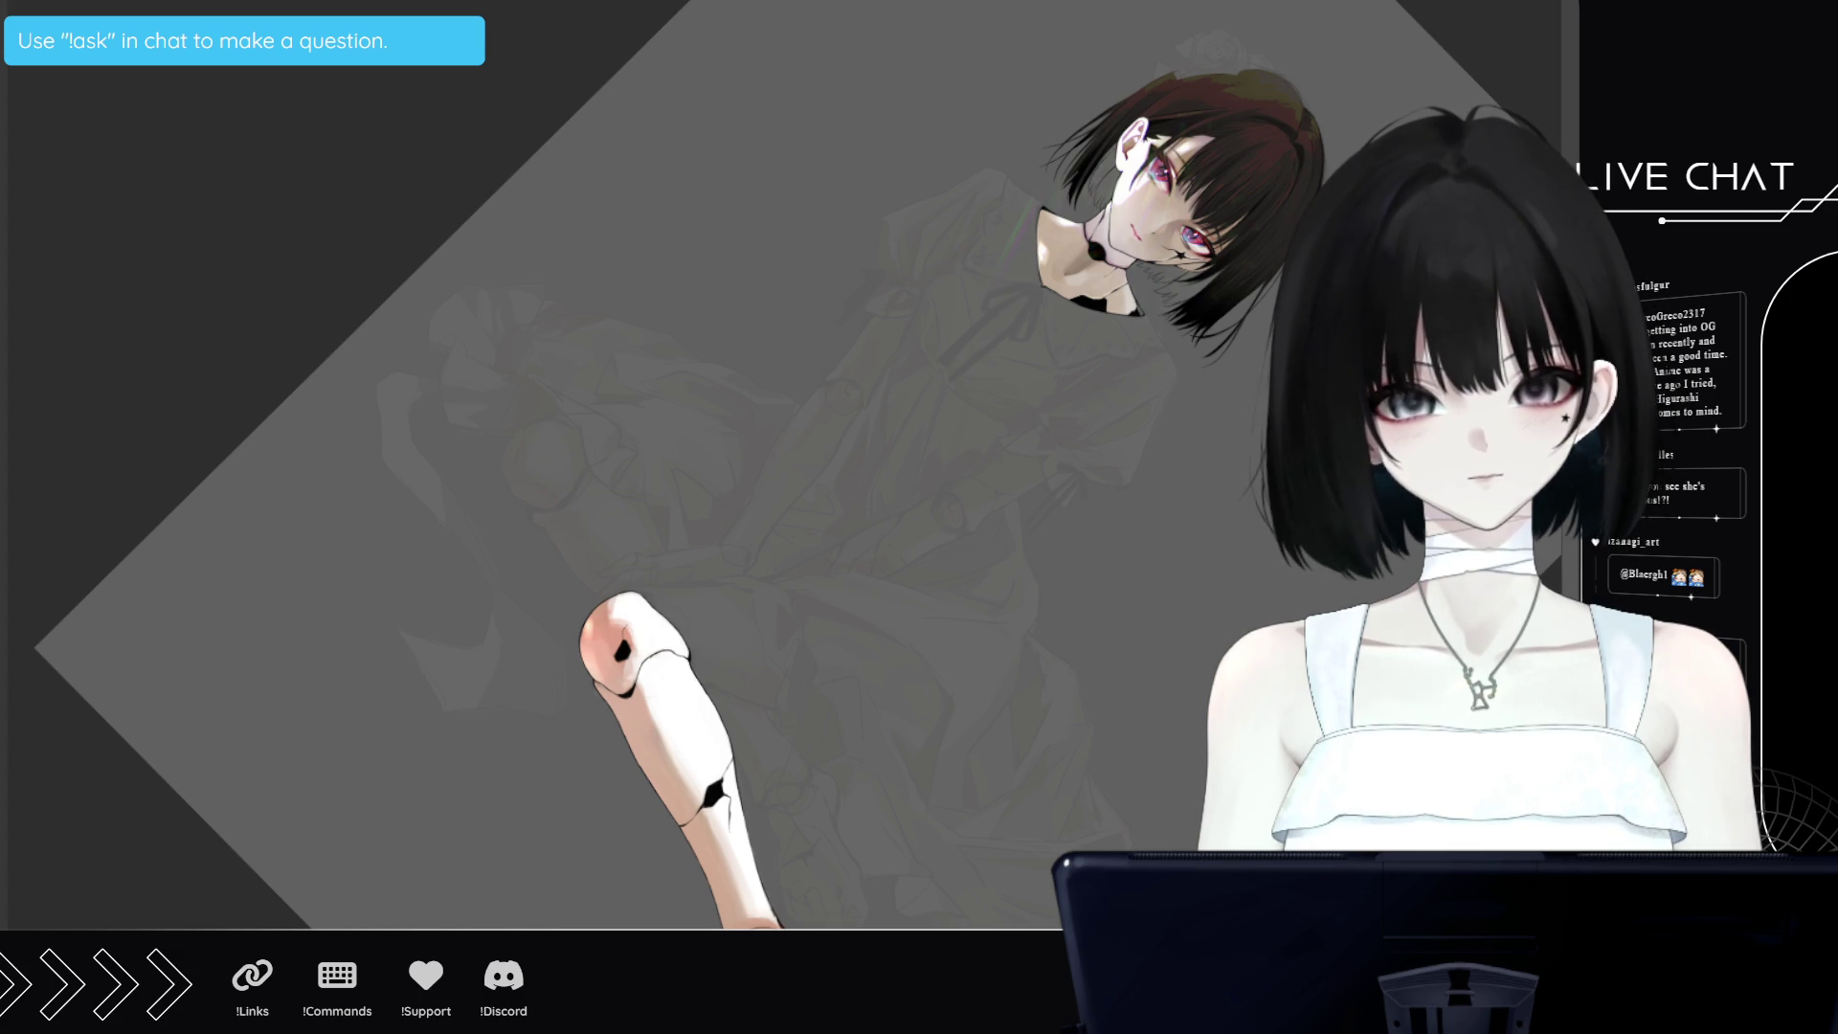
pyautogui.scroll(-3, 631, 479)
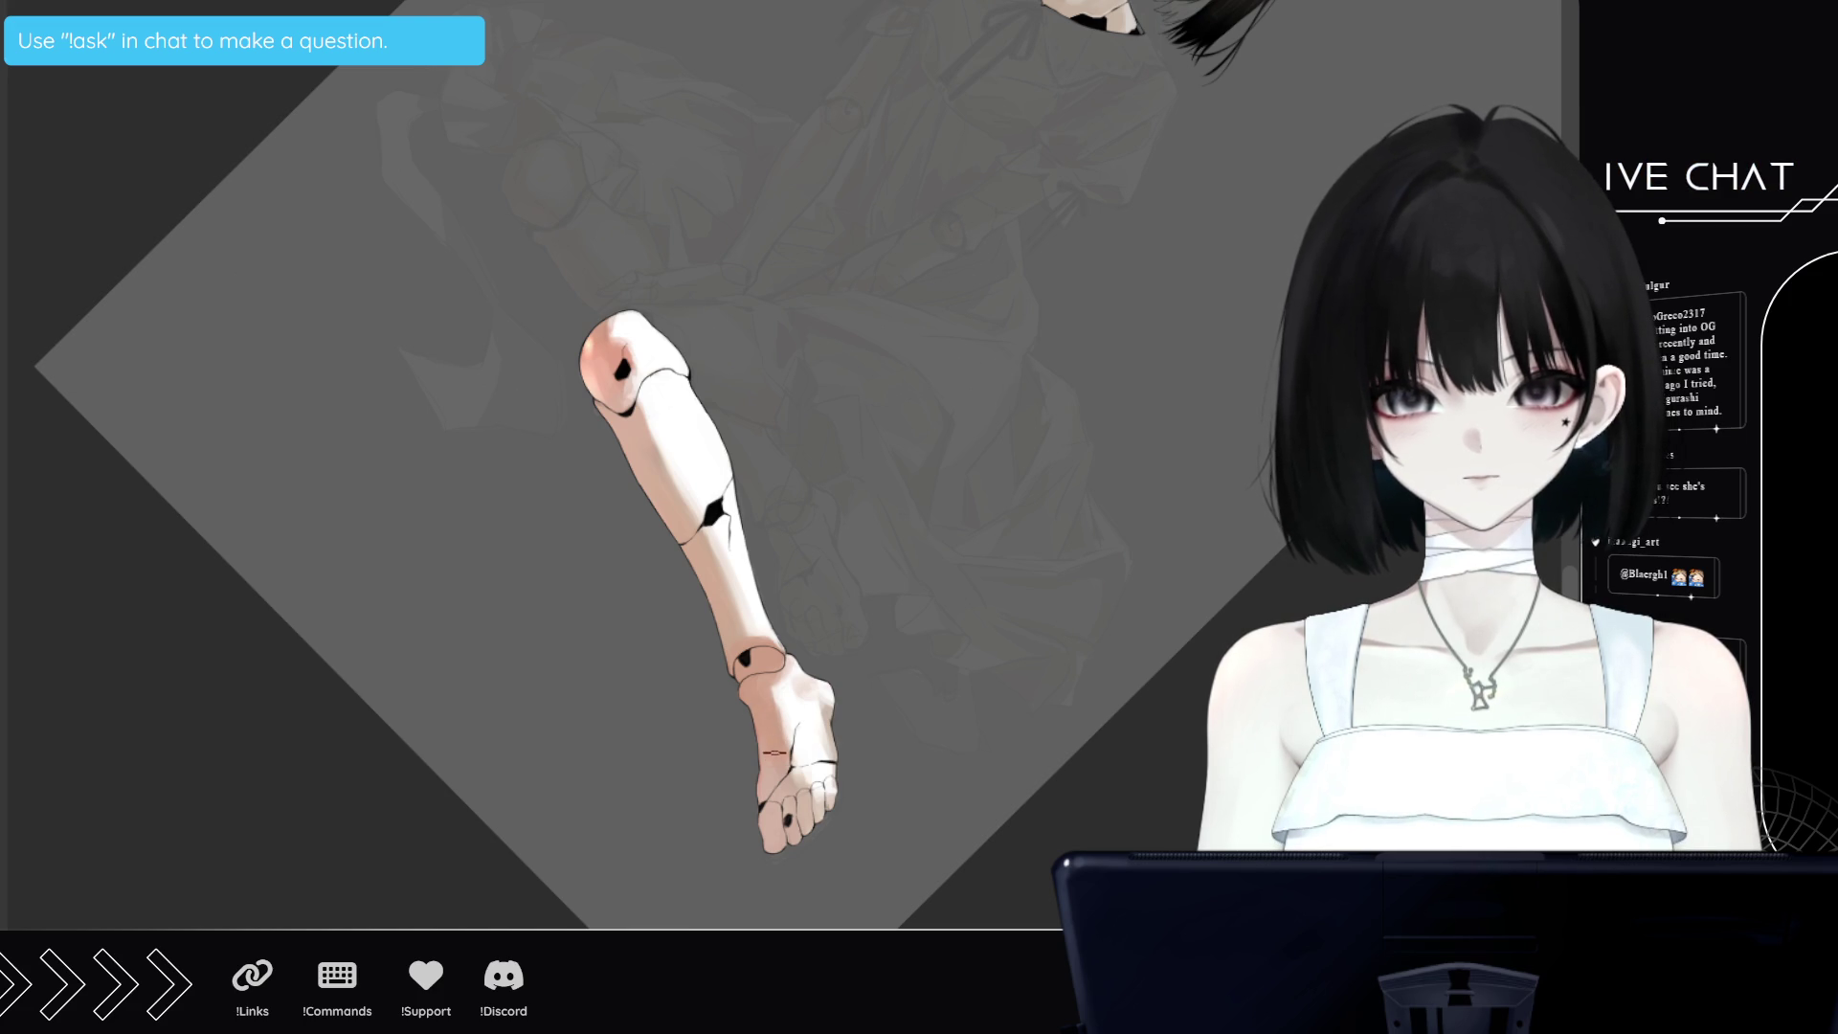
# Bring the canvas rotation back nearly upright to show the whole seated doll
pyautogui.press('5')
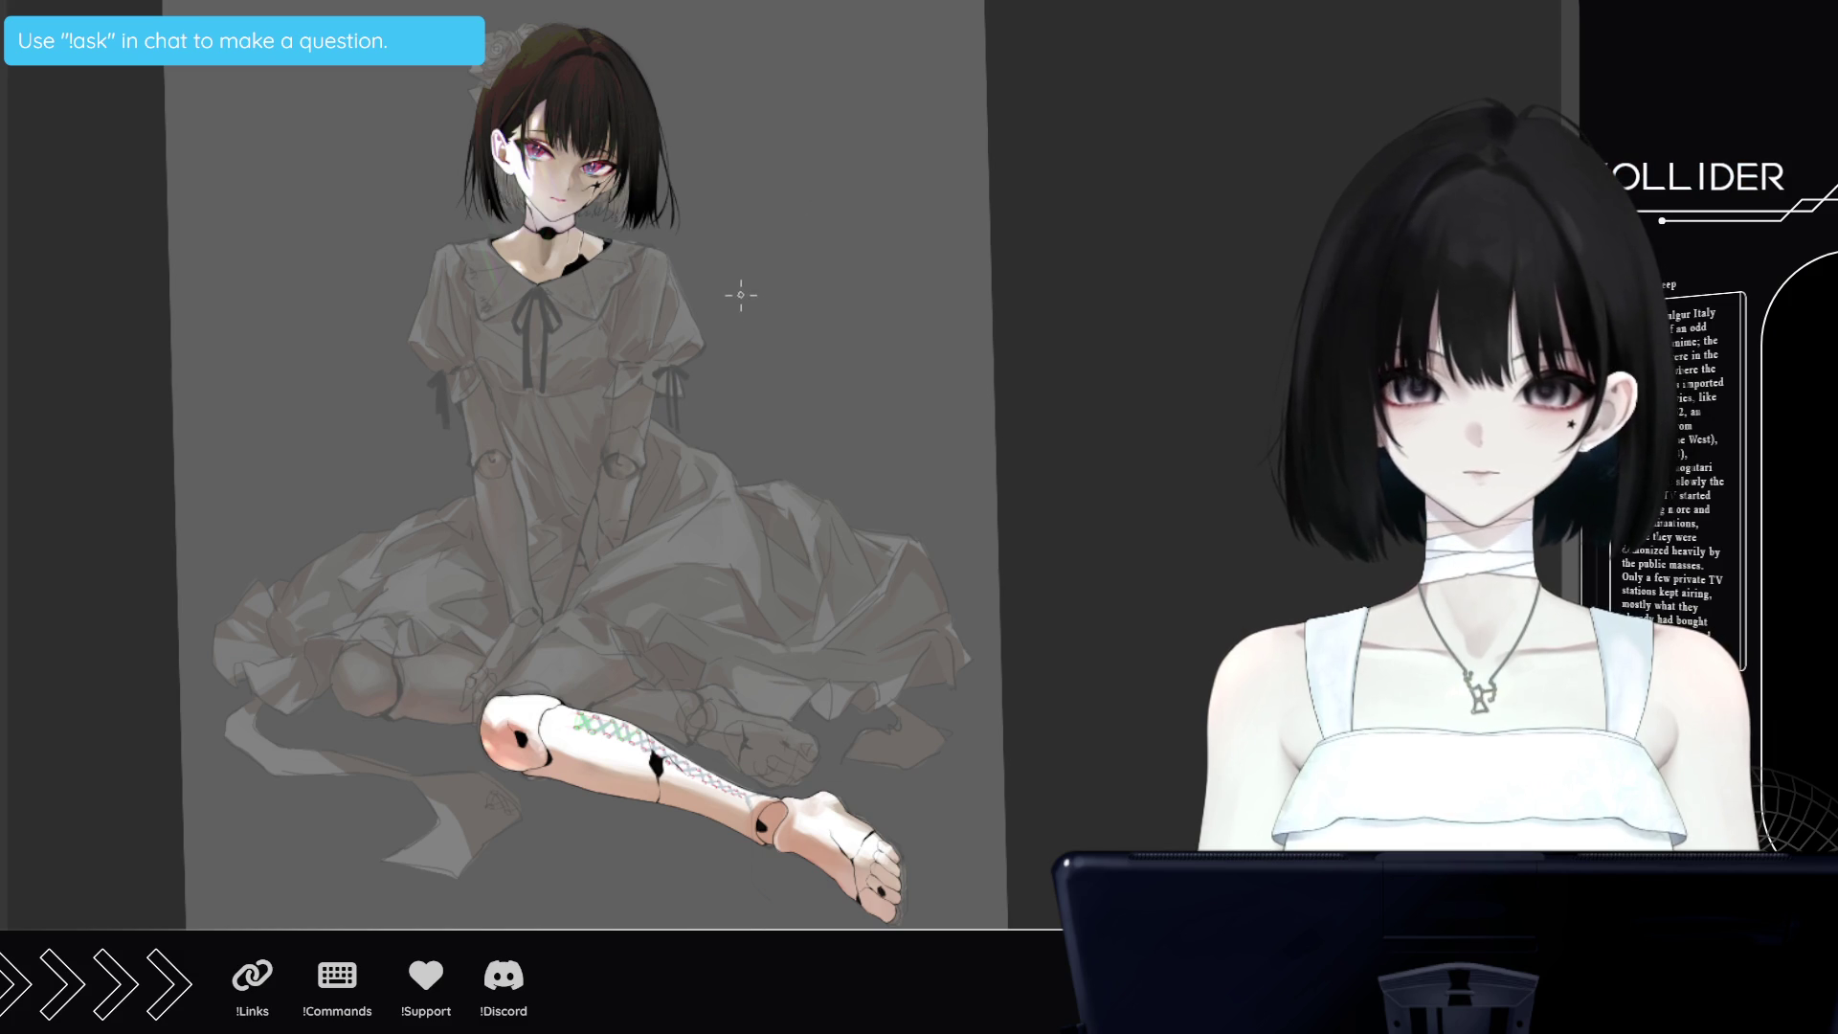
# Pen the black 'BrB.' note to the right of the doll's shoulder, ending with a dot
pyautogui.moveTo(738, 276)
pyautogui.mouseDown()
pyautogui.moveTo(738, 333)
pyautogui.moveTo(749, 303)
pyautogui.moveTo(781, 331)
pyautogui.moveTo(802, 304)
pyautogui.moveTo(801, 331)
pyautogui.mouseUp()
pyautogui.click(844, 326)
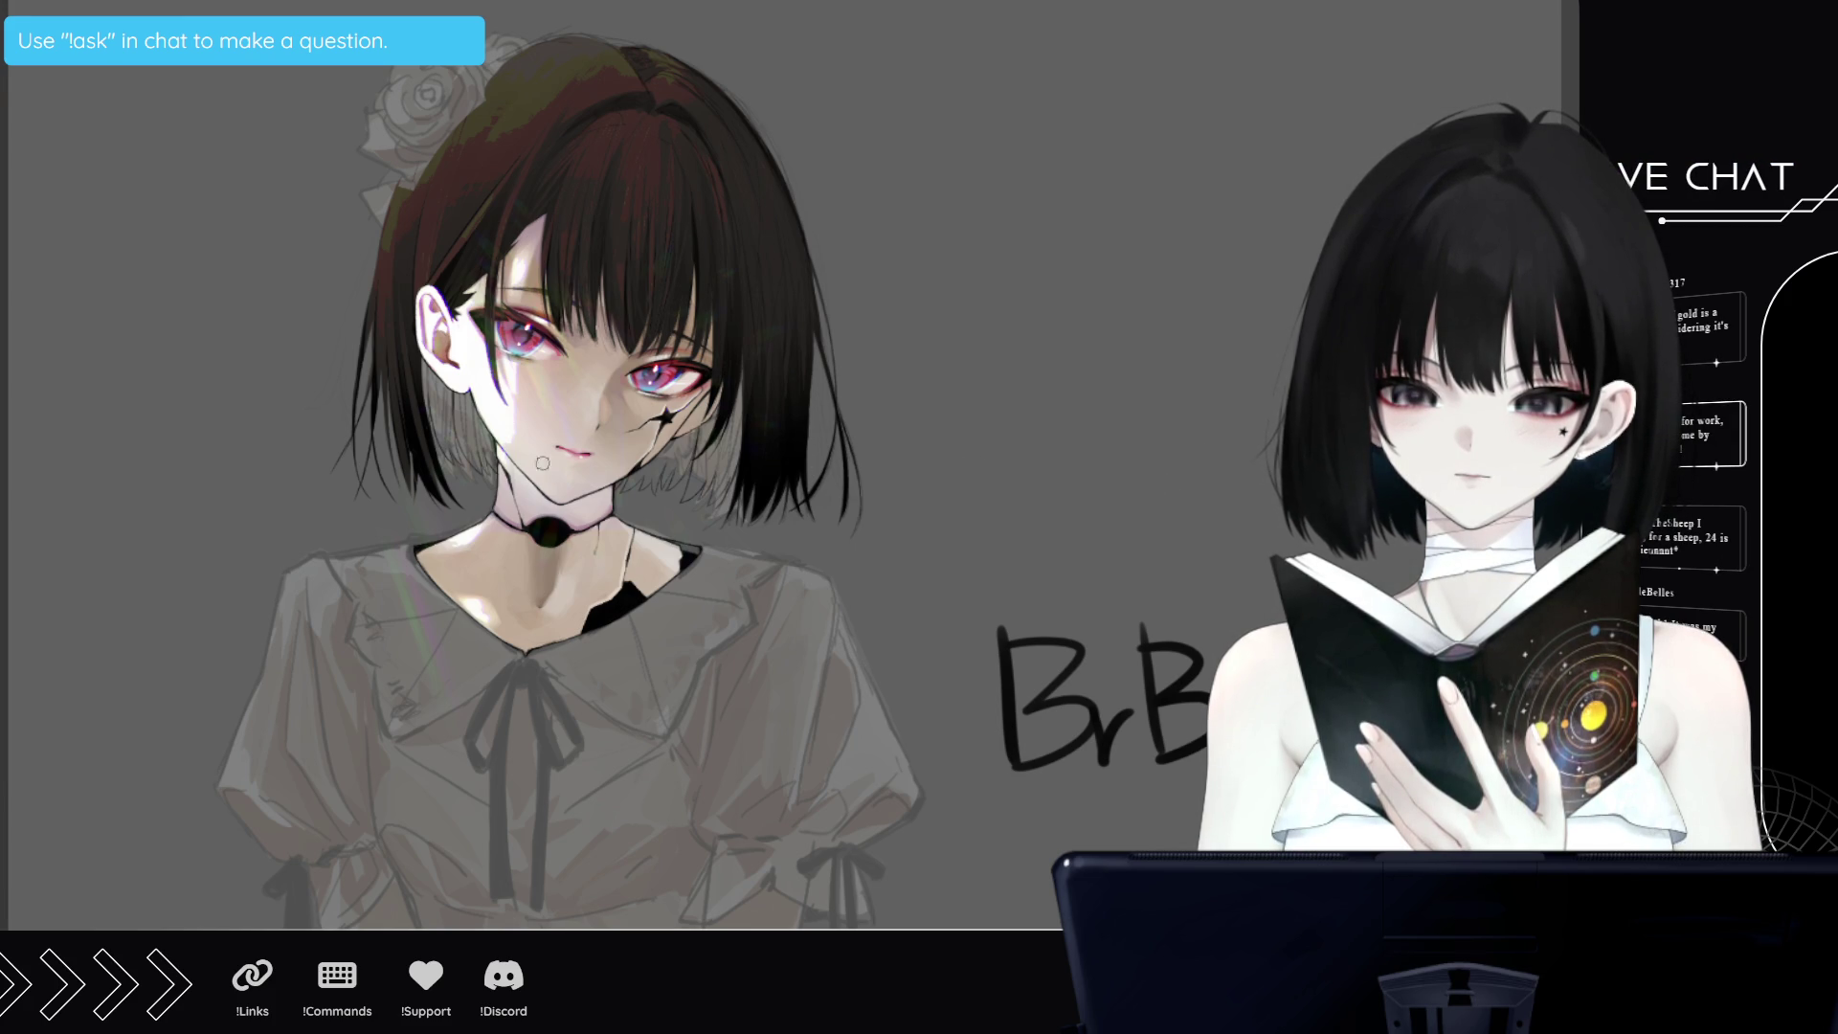
pyautogui.scroll(-5, 414, 421)
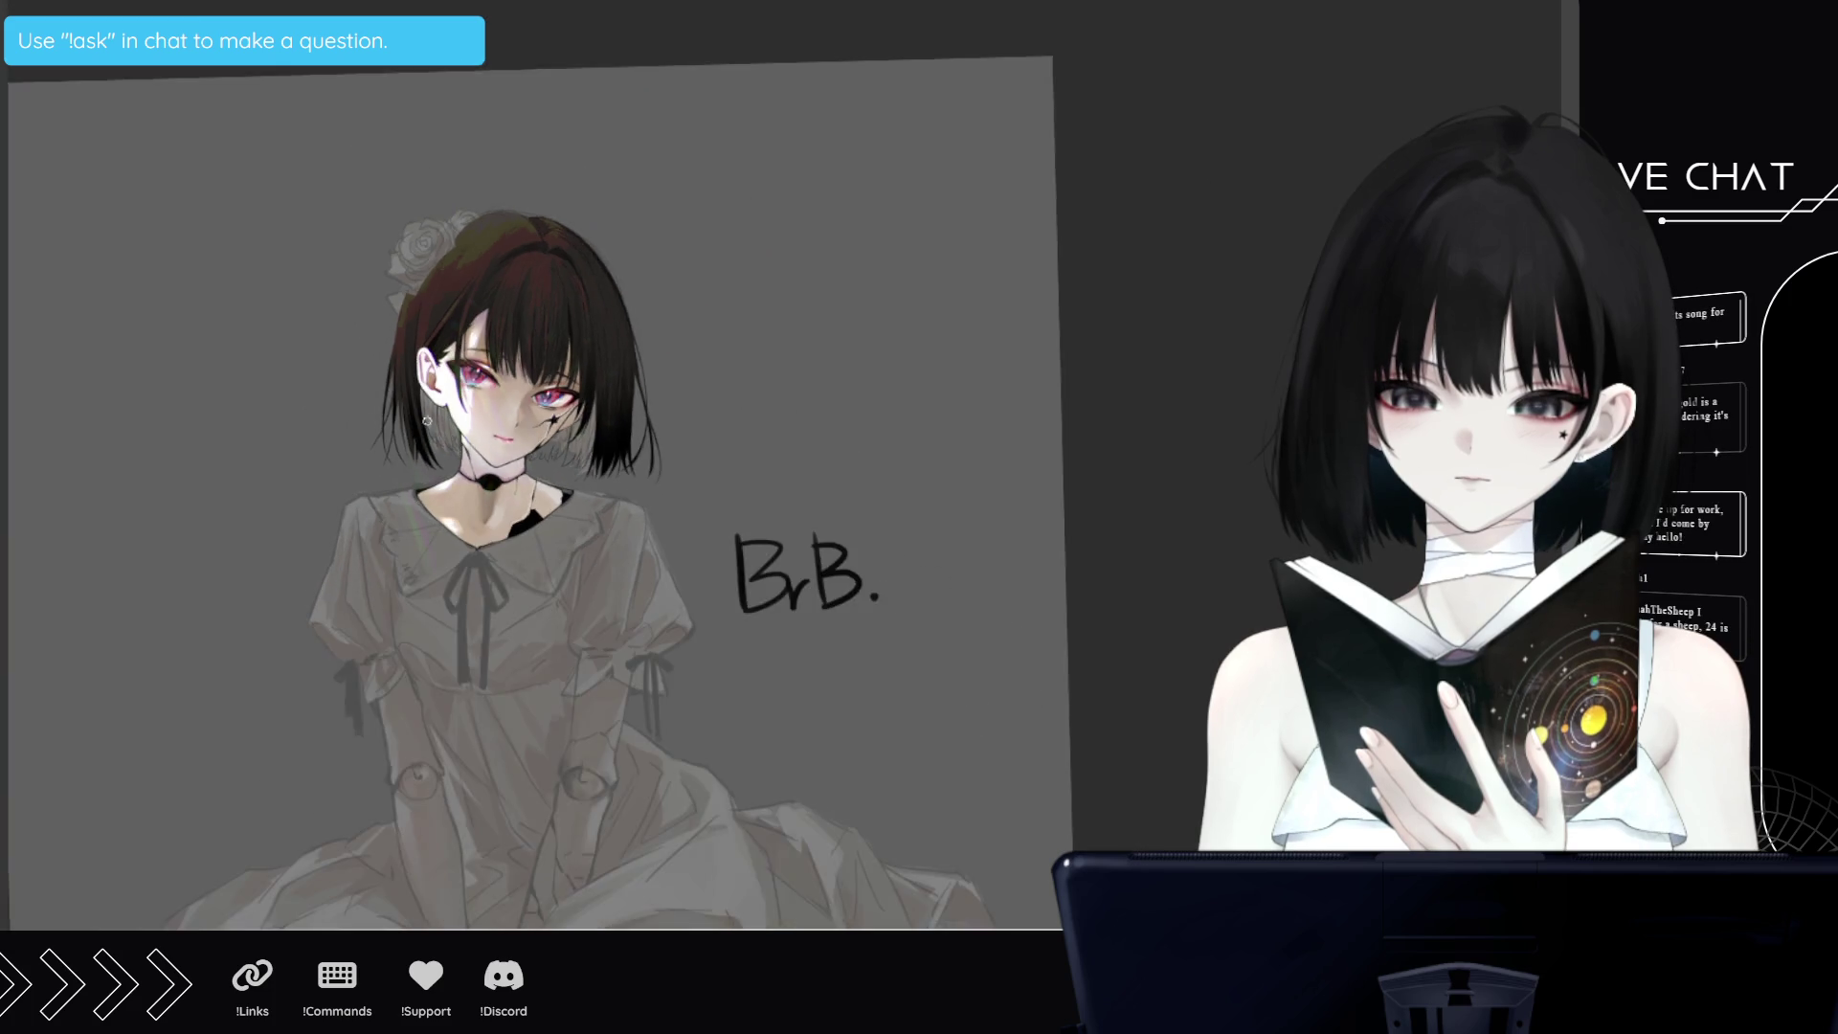
pyautogui.scroll(3, 413, 861)
pyautogui.scroll(3, 287, 813)
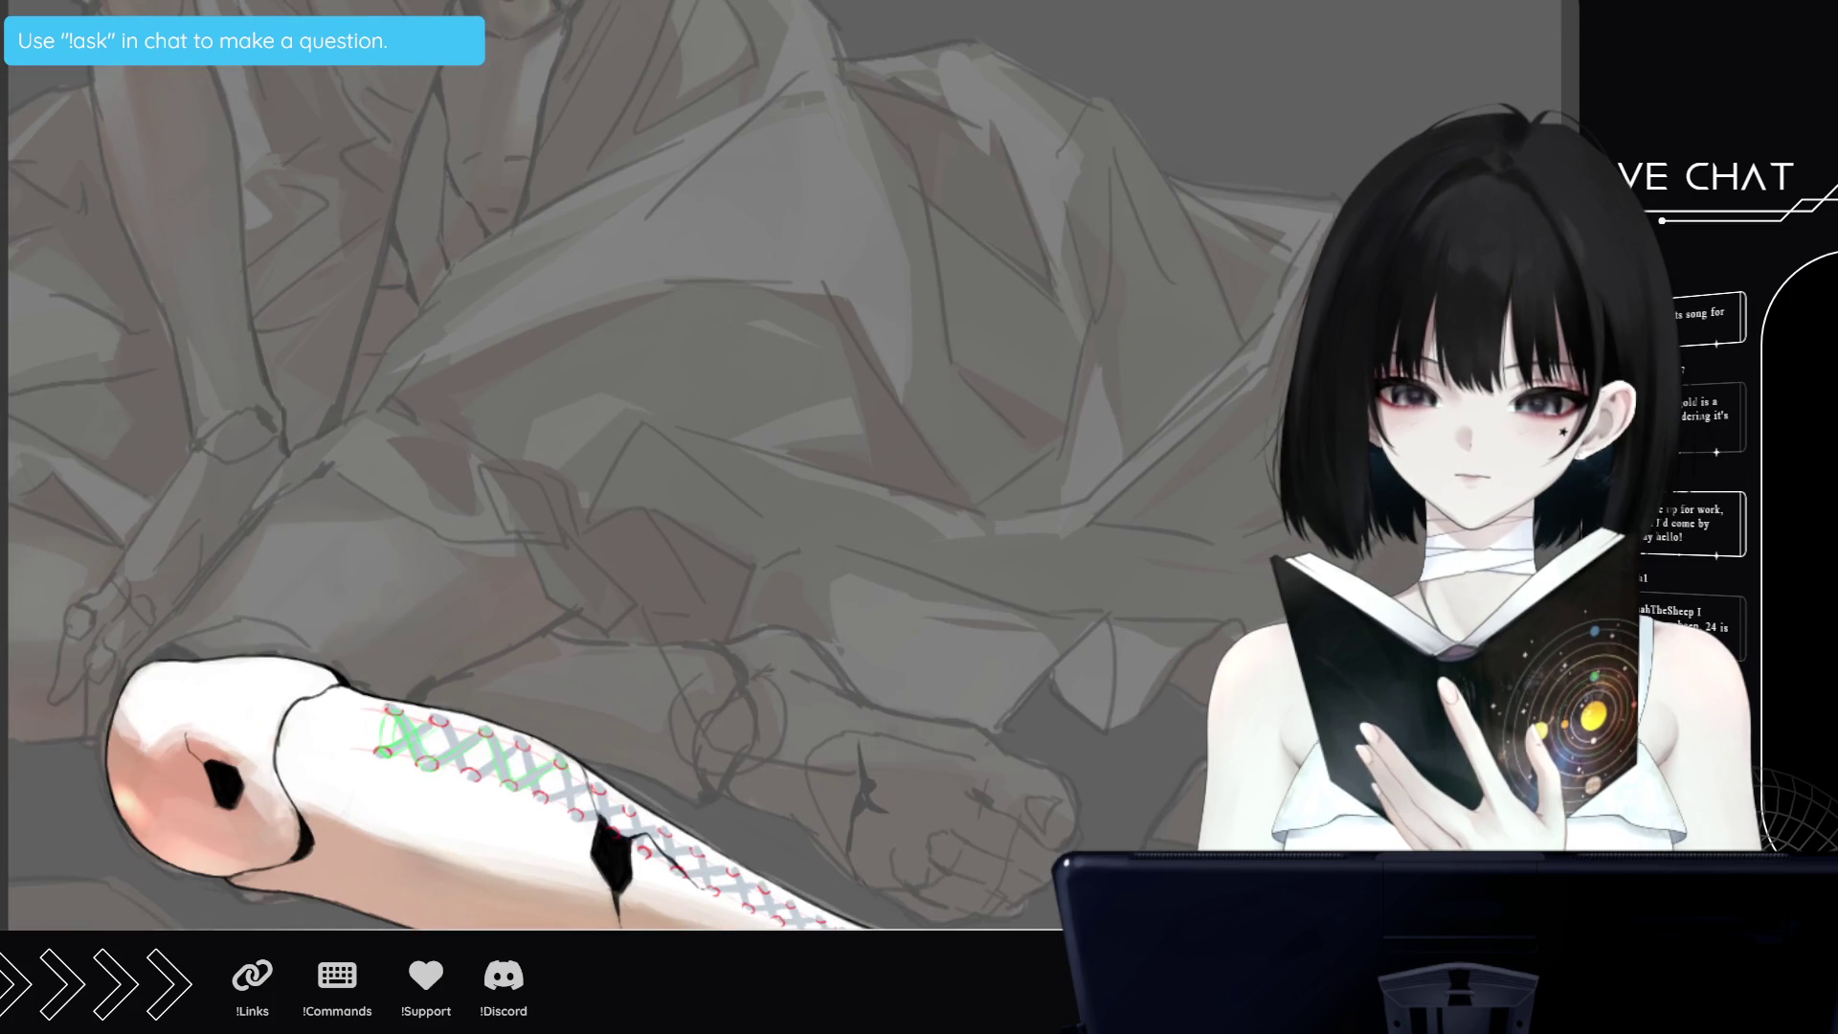
pyautogui.scroll(1, 533, 717)
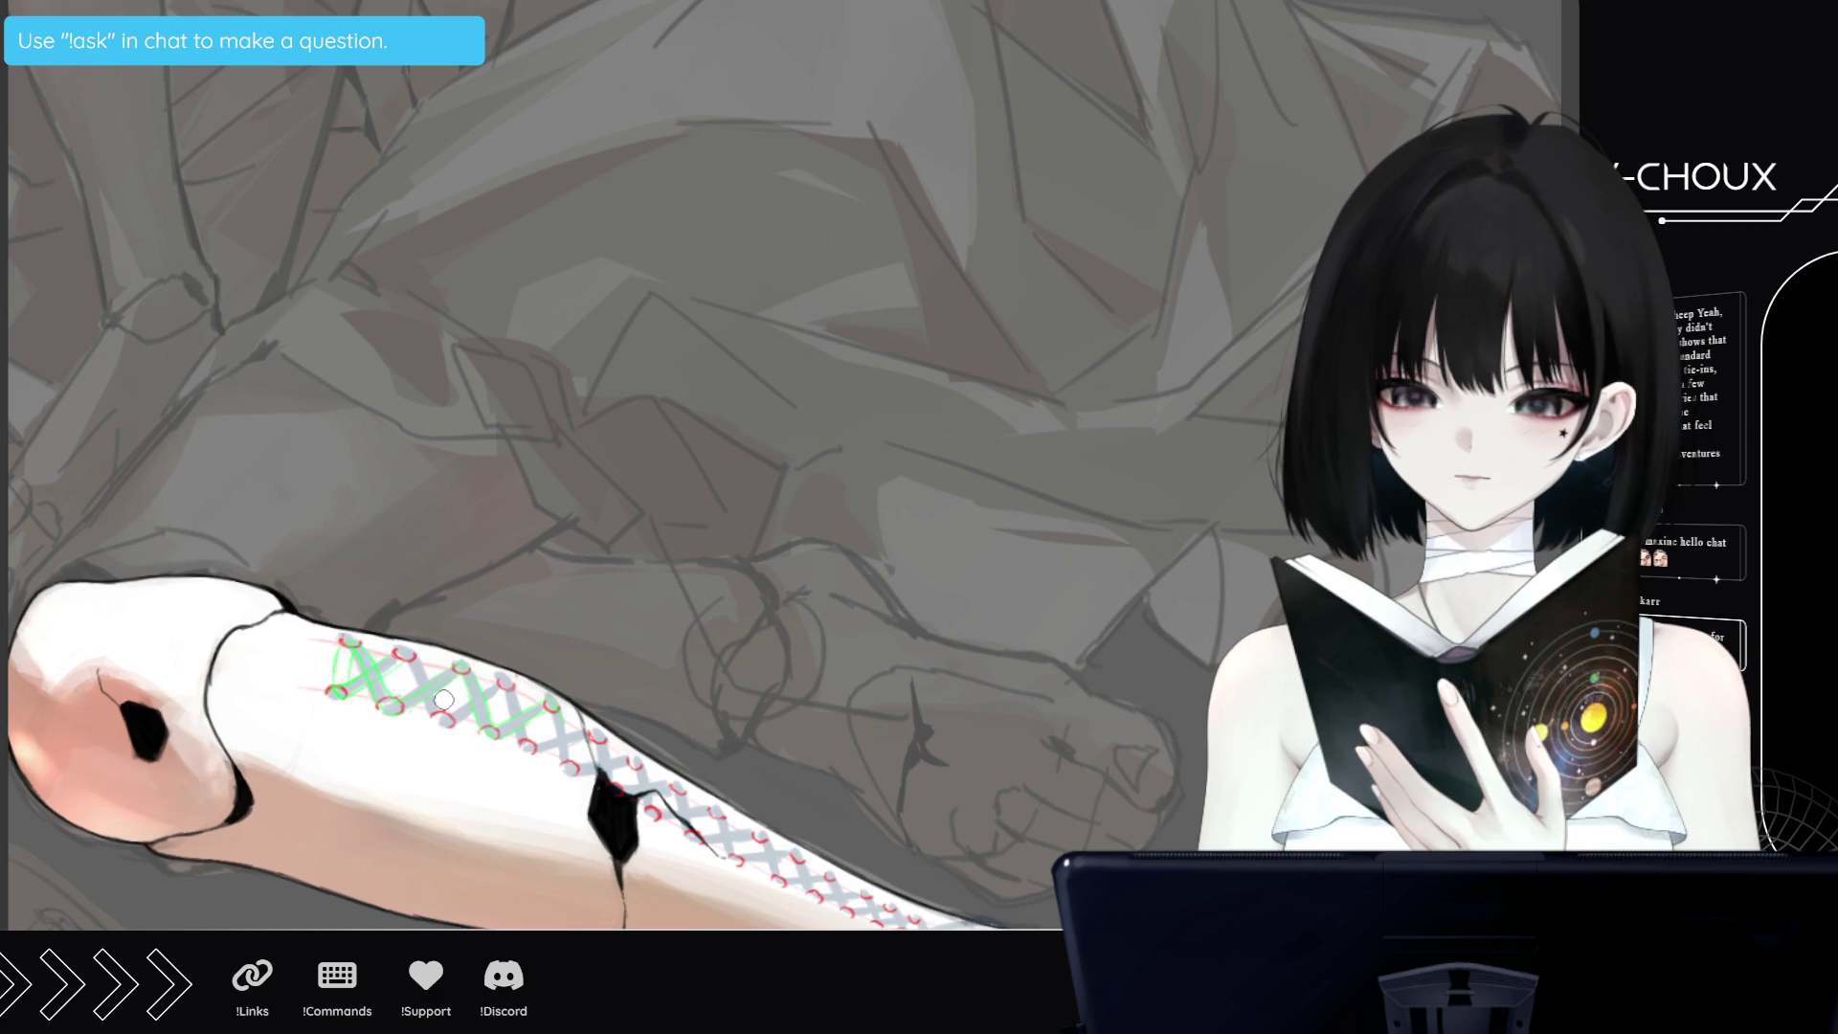
pyautogui.scroll(-2, 468, 699)
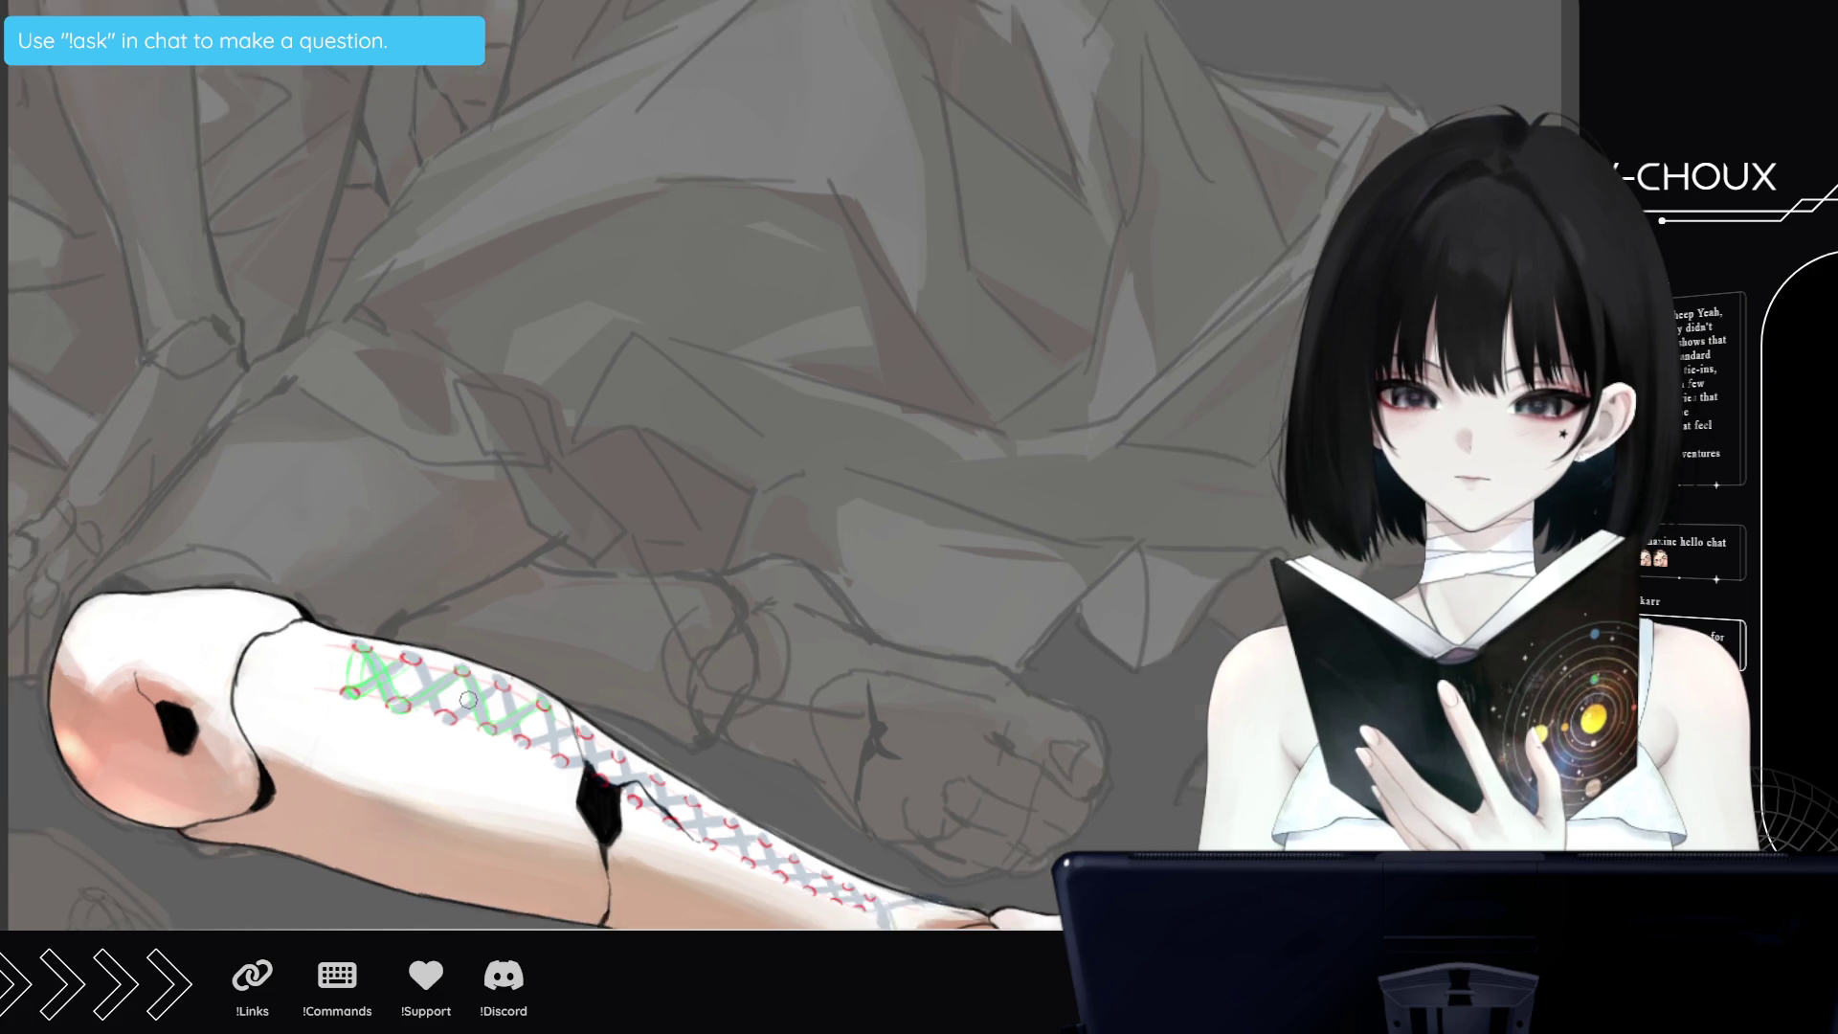
pyautogui.scroll(-1, 474, 699)
pyautogui.scroll(-1, 484, 695)
pyautogui.scroll(-1, 484, 696)
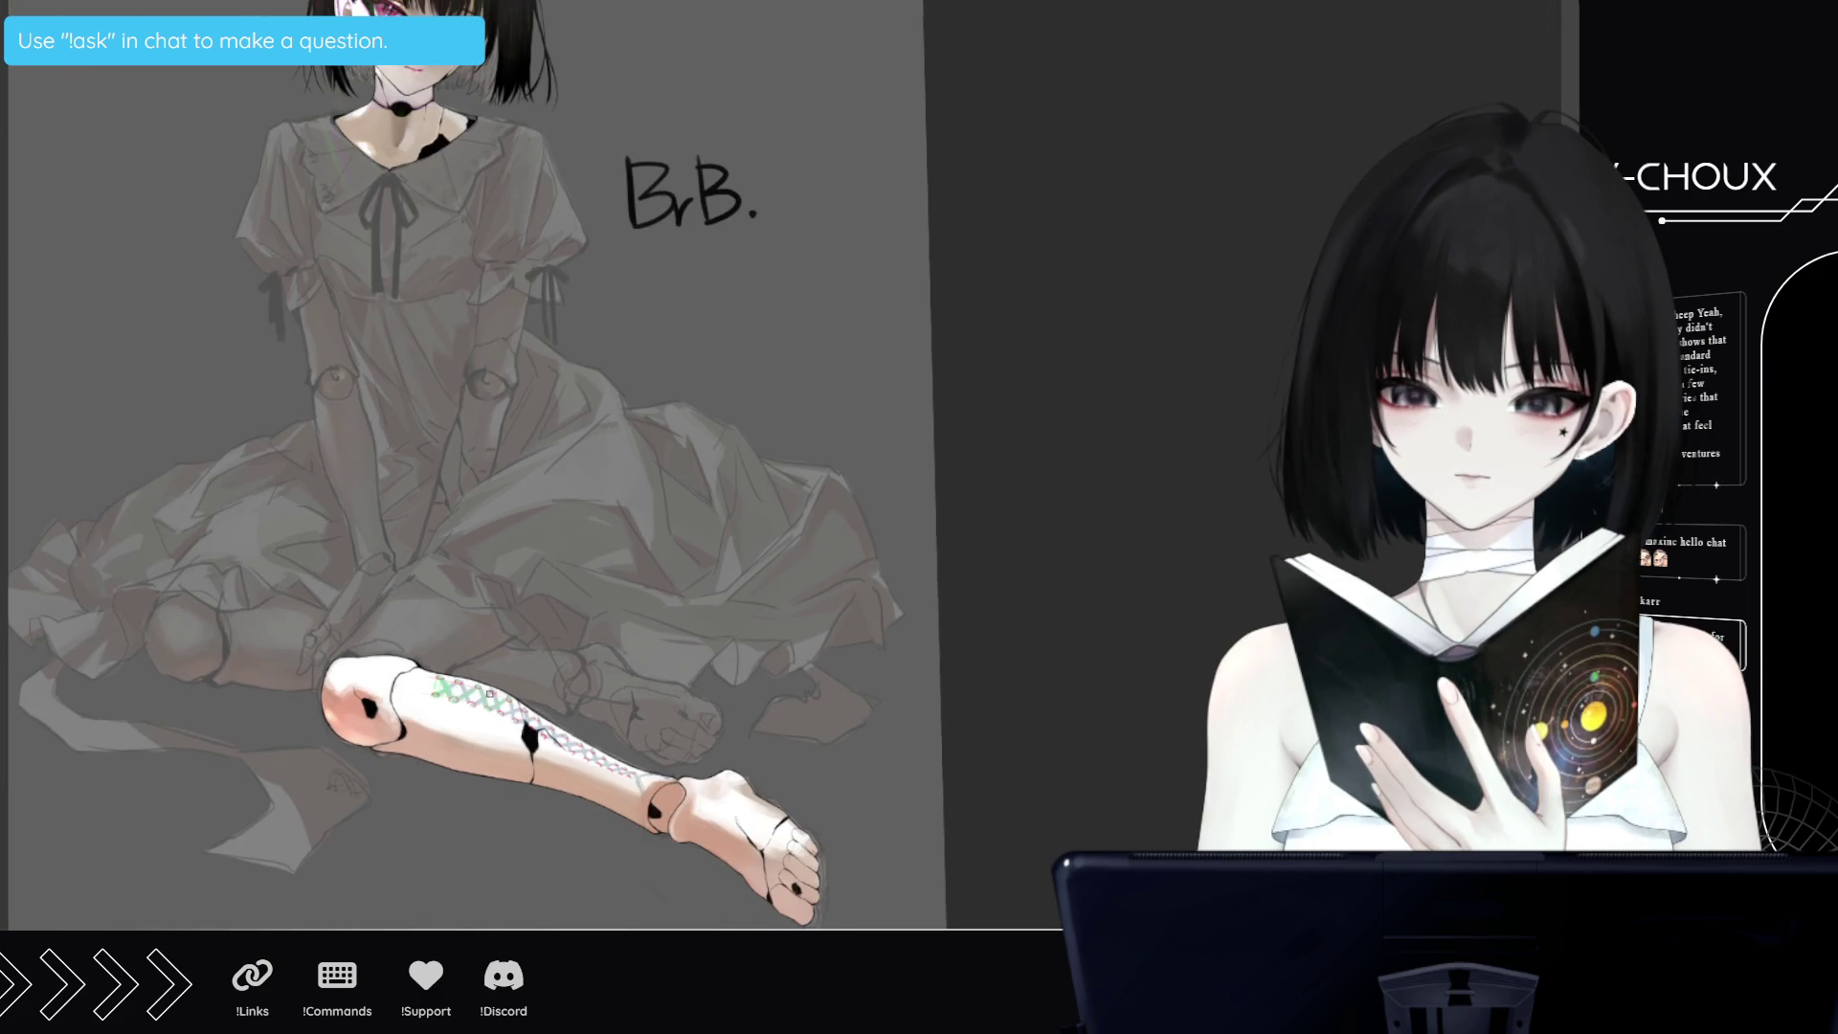
pyautogui.scroll(-1, 478, 689)
pyautogui.scroll(1, 411, 76)
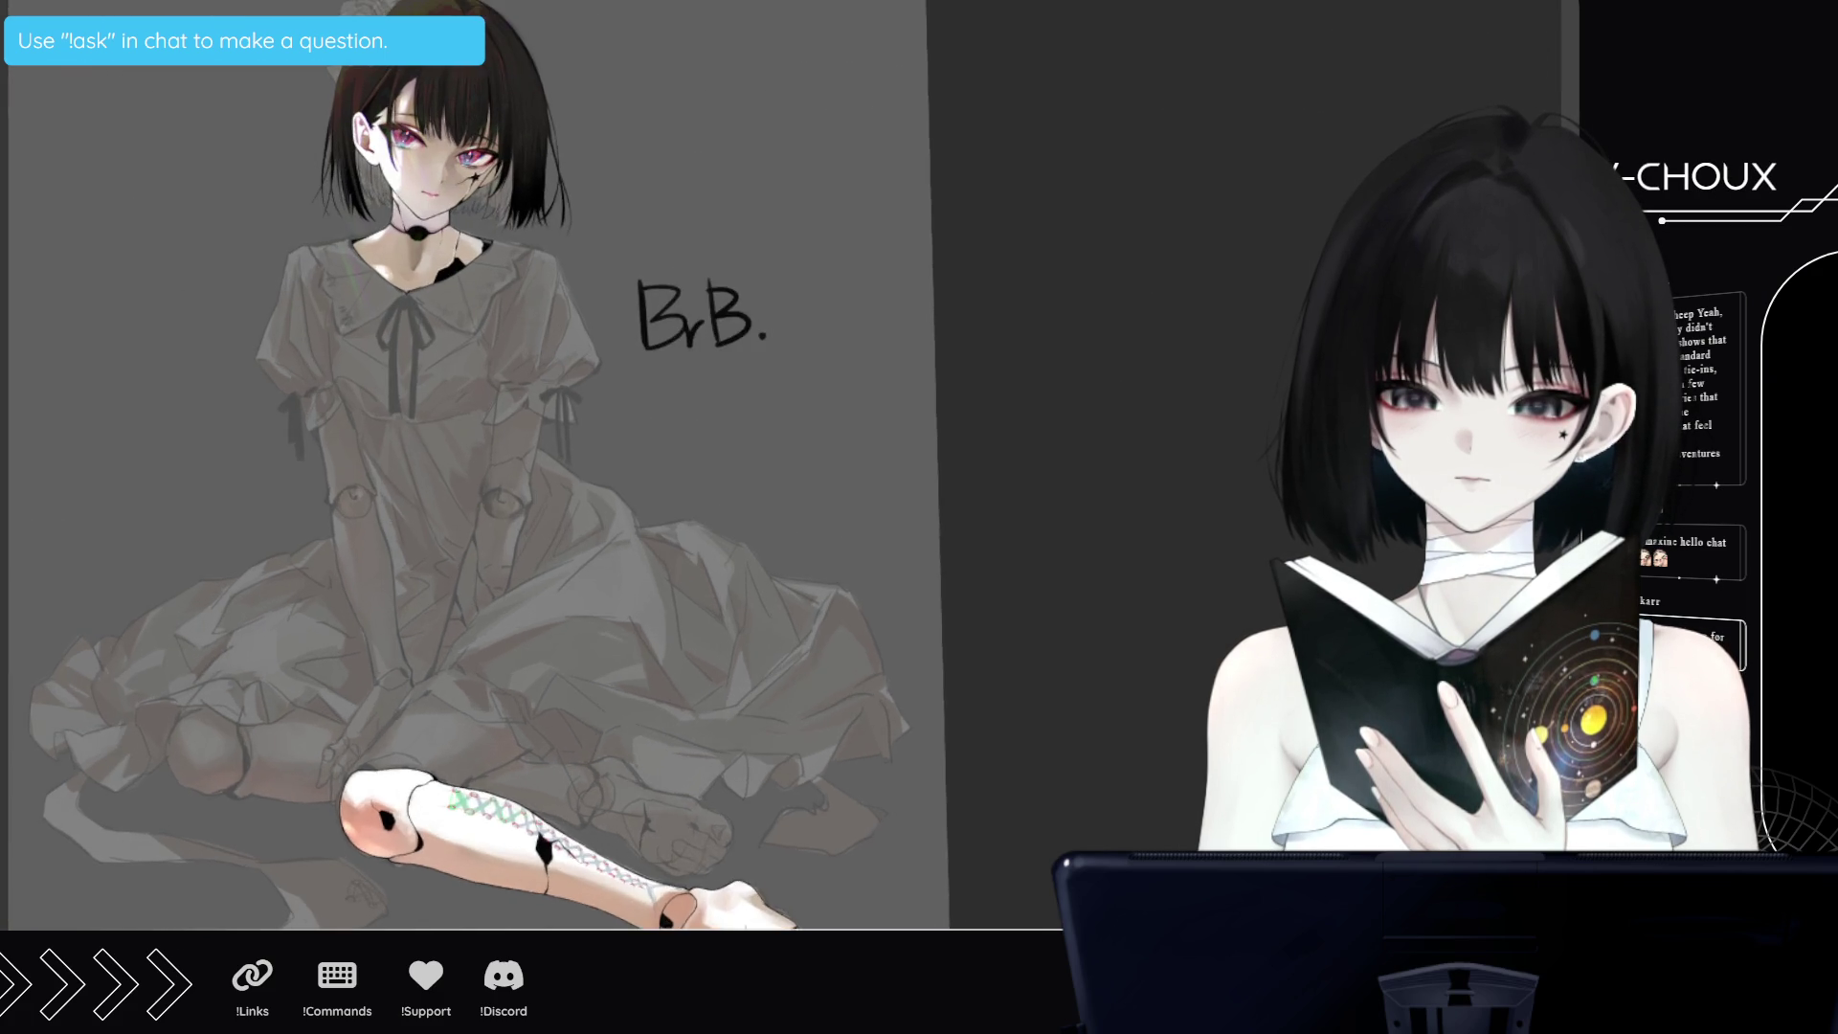
pyautogui.scroll(1, 388, 53)
pyautogui.scroll(1, 374, 39)
pyautogui.scroll(1, 359, 19)
pyautogui.scroll(2, 359, 24)
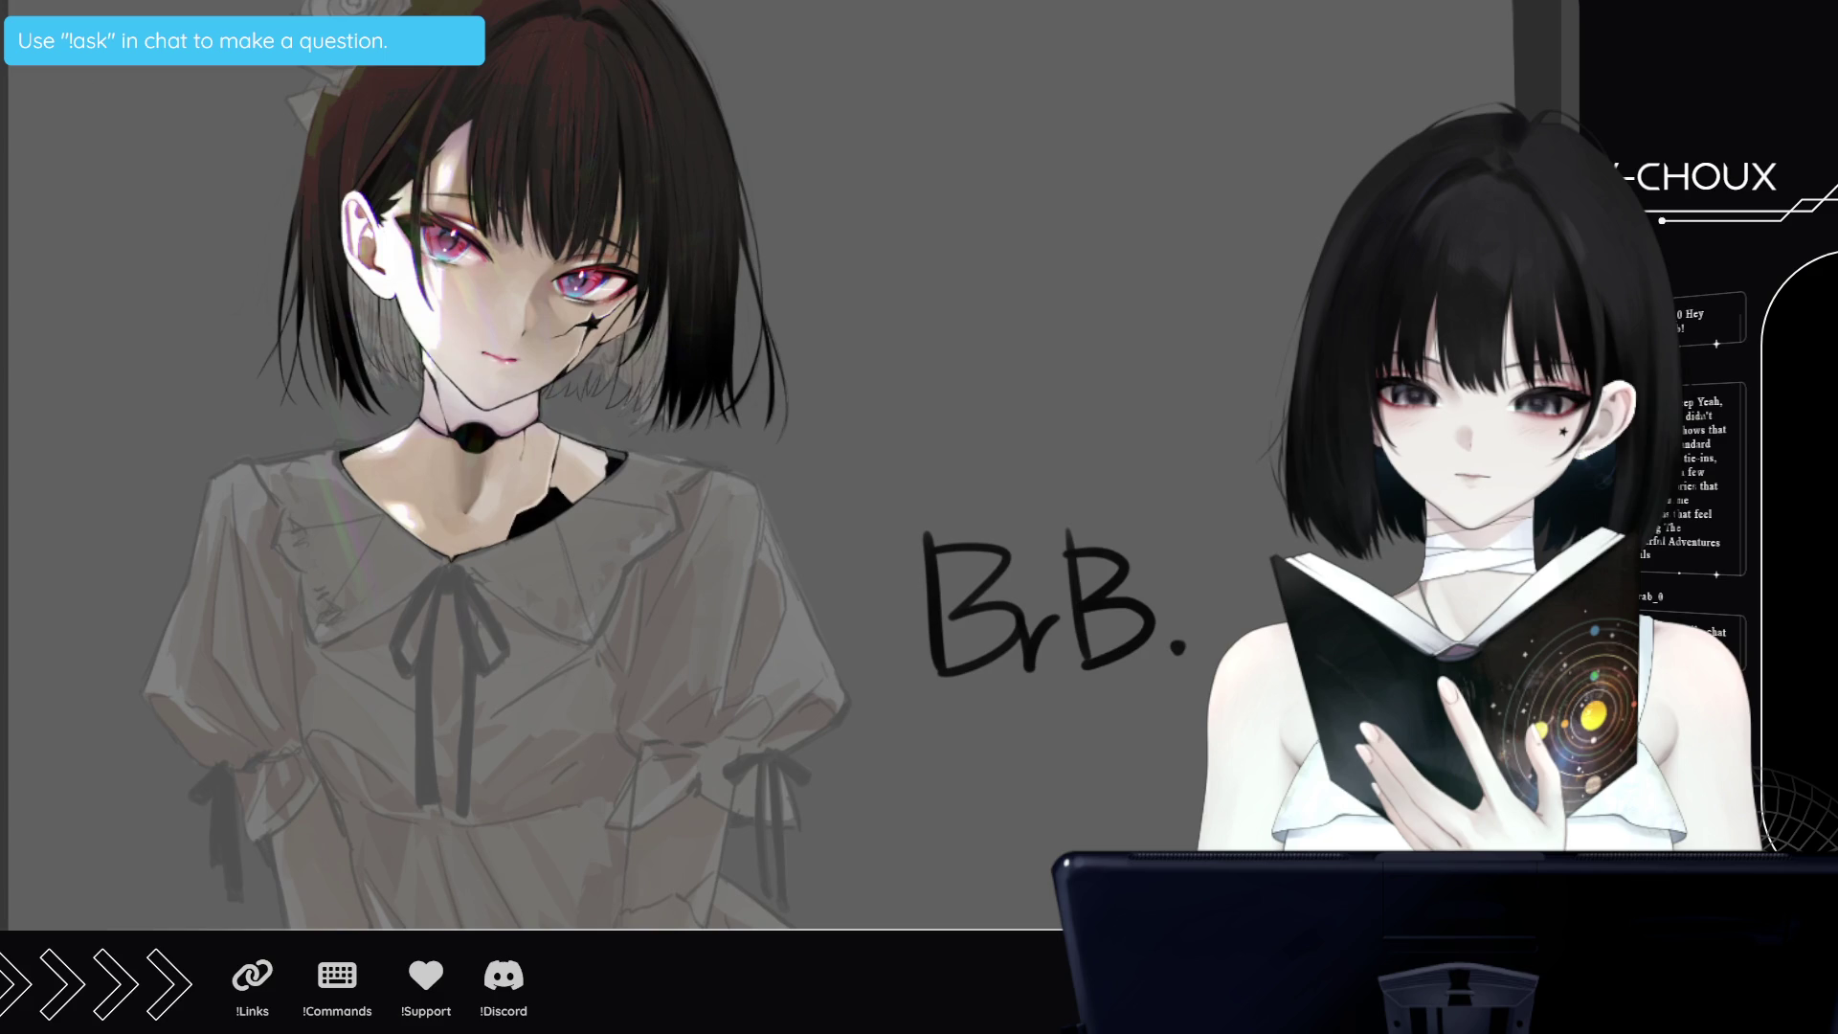